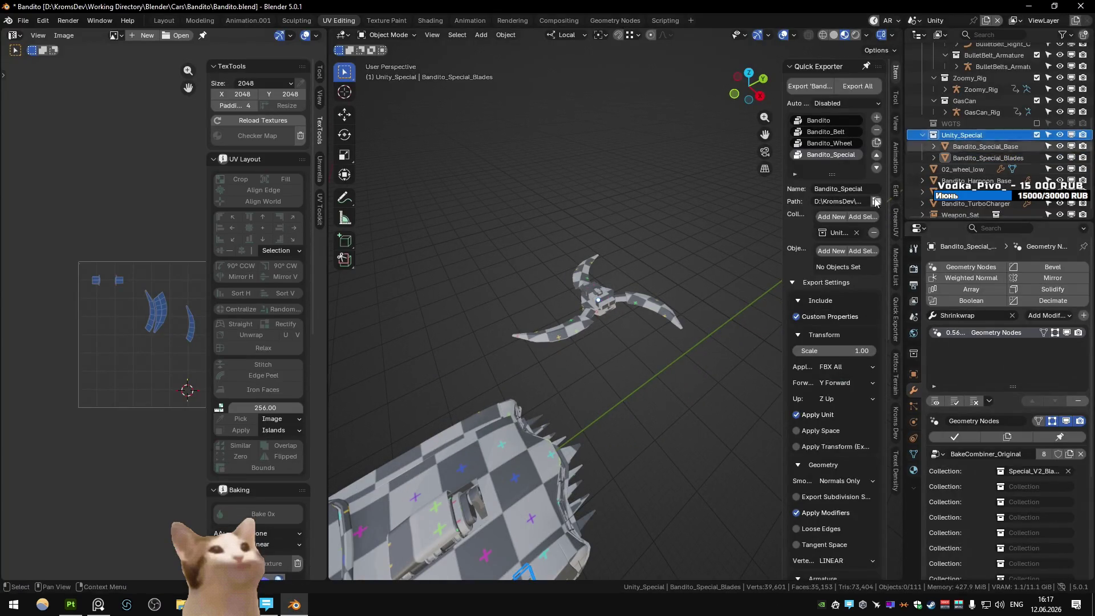
- Inspect Bandito_Special_Base in Blender, then switch to Unity so the FBX reimports
left_click(984, 147)
left_click(649, 205)
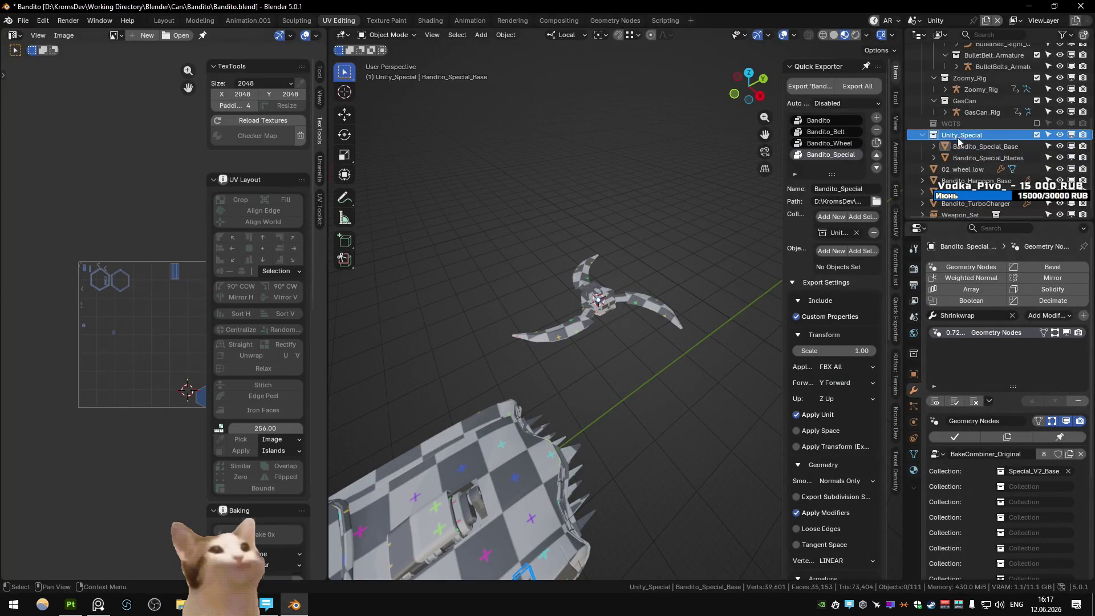
key("alt+Tab")
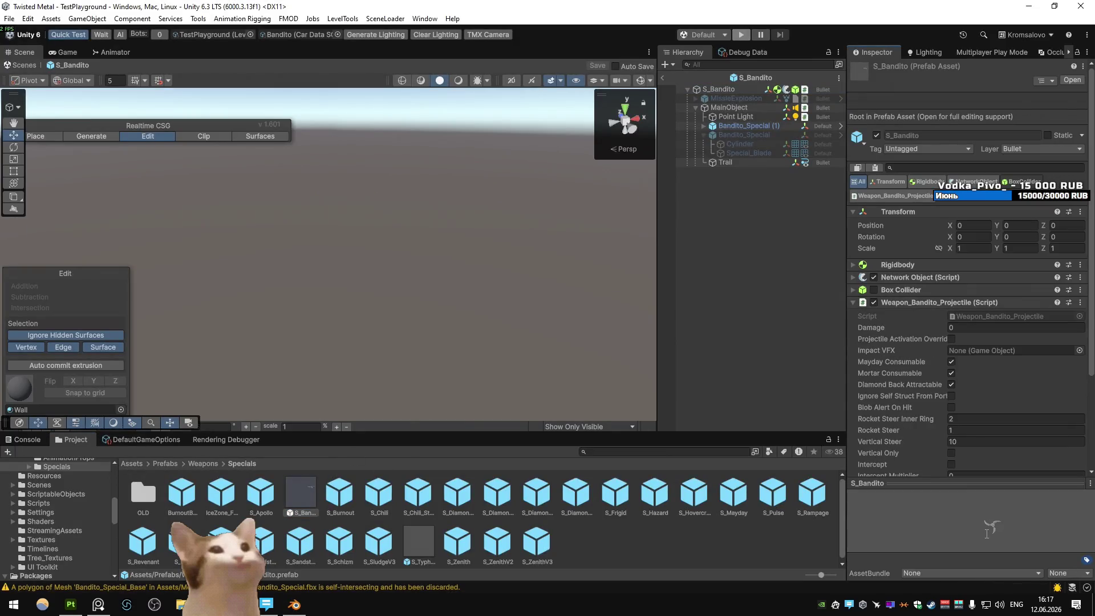
- Exit S_Bandito to TestPlayground, toggle edit mode on the base in Blender, then reopen S_Bandito
left_click(661, 80)
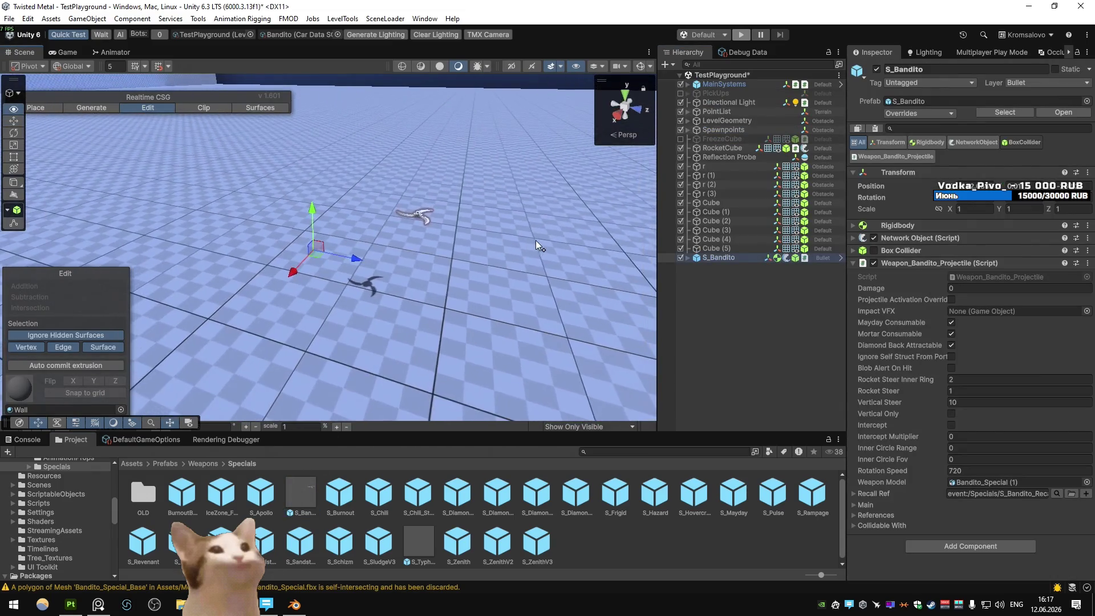
key("alt+Tab")
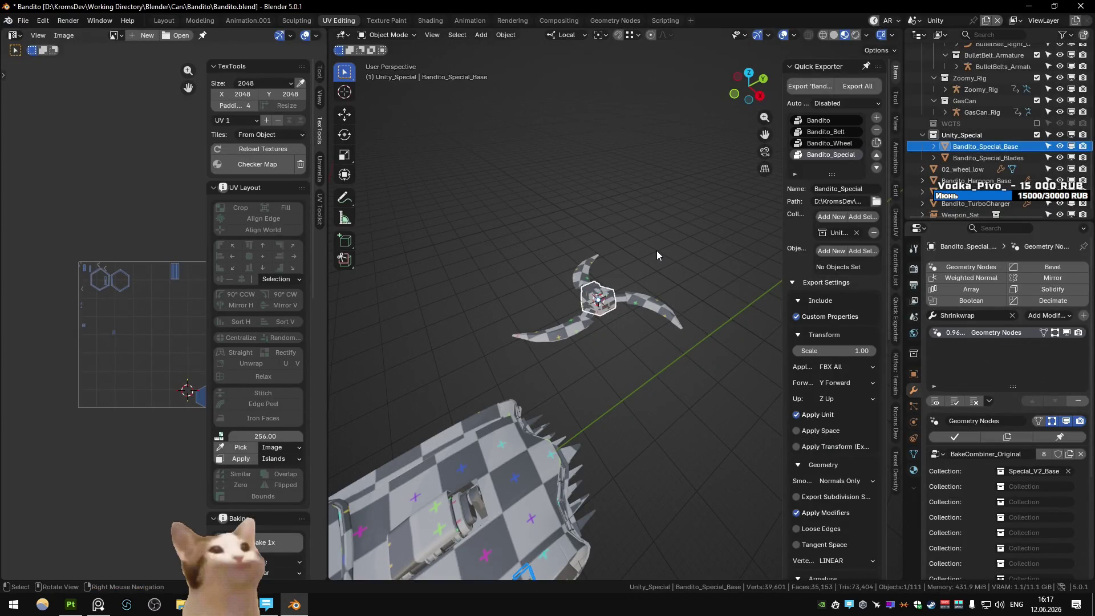
key("Tab")
key("Tab")
key("Tab")
key("Tab")
key("alt+Tab")
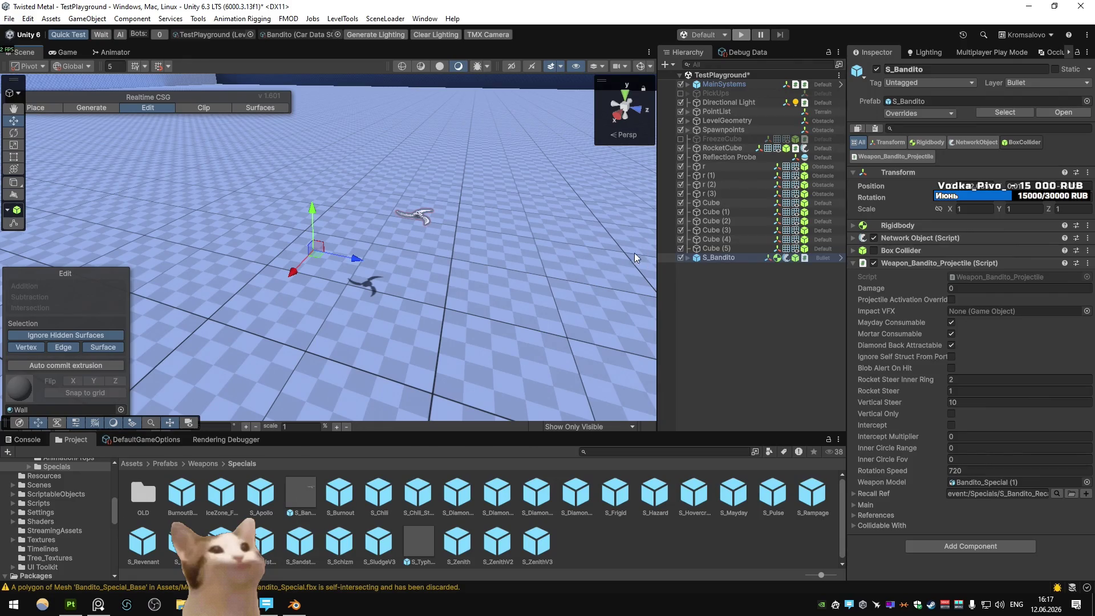
double_click(304, 500)
- Set Position Y to 0 on Bandito_Special_Base and Bandito_Special_Blades
left_click(753, 126)
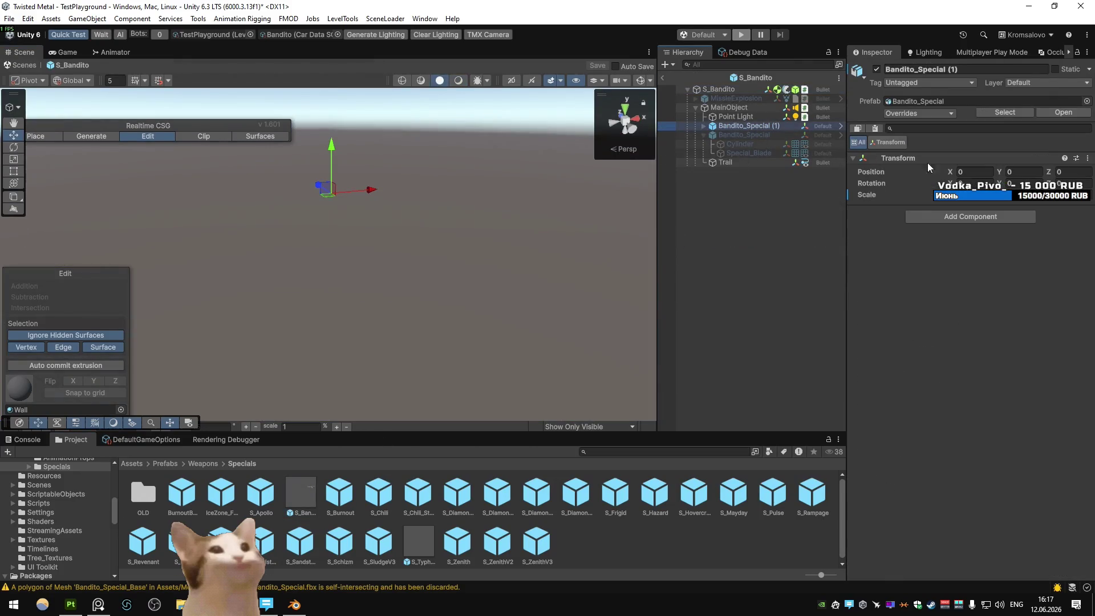
key("Right")
key("Down")
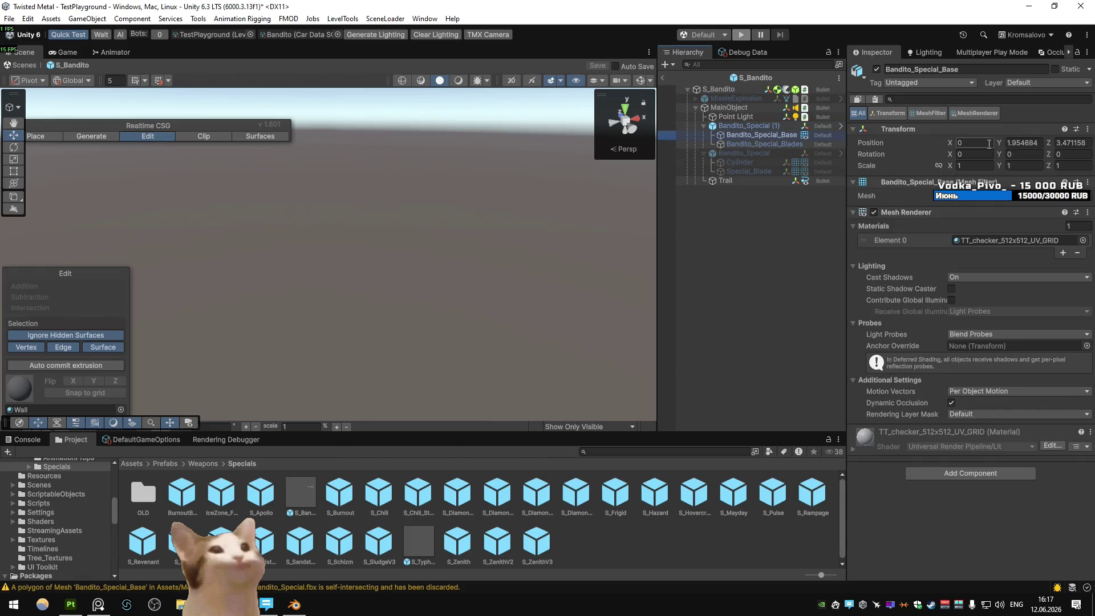
key("Return")
left_click(838, 144)
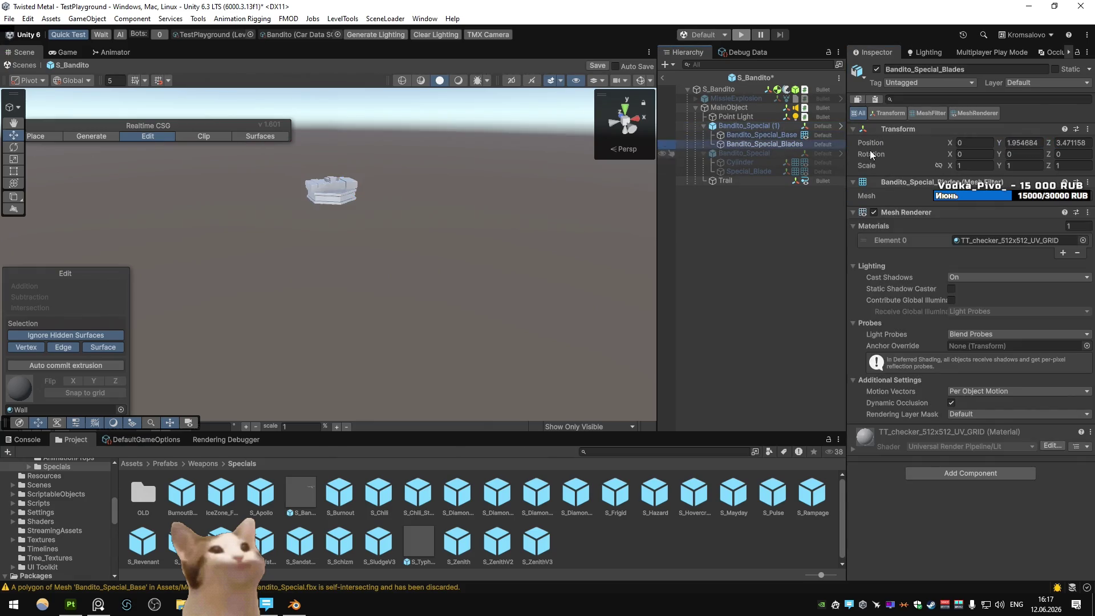
left_click(1025, 144)
type("0")
- Give both the base and blades the Bandito_Wheel material
left_click(725, 135, "ctrl")
left_click(1083, 241)
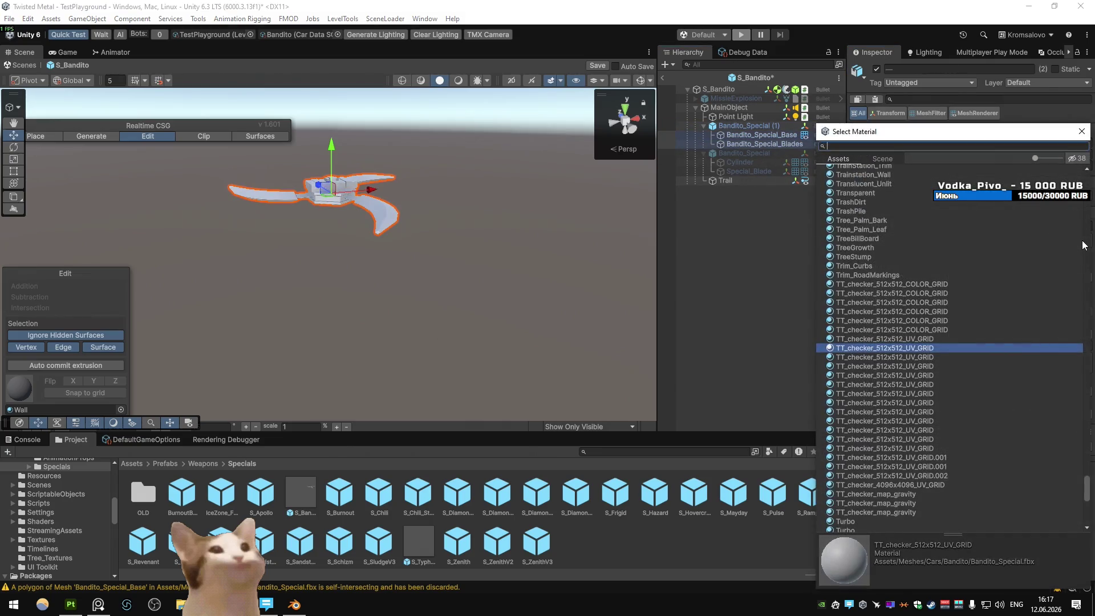
key("Down")
key("Down")
key("Down")
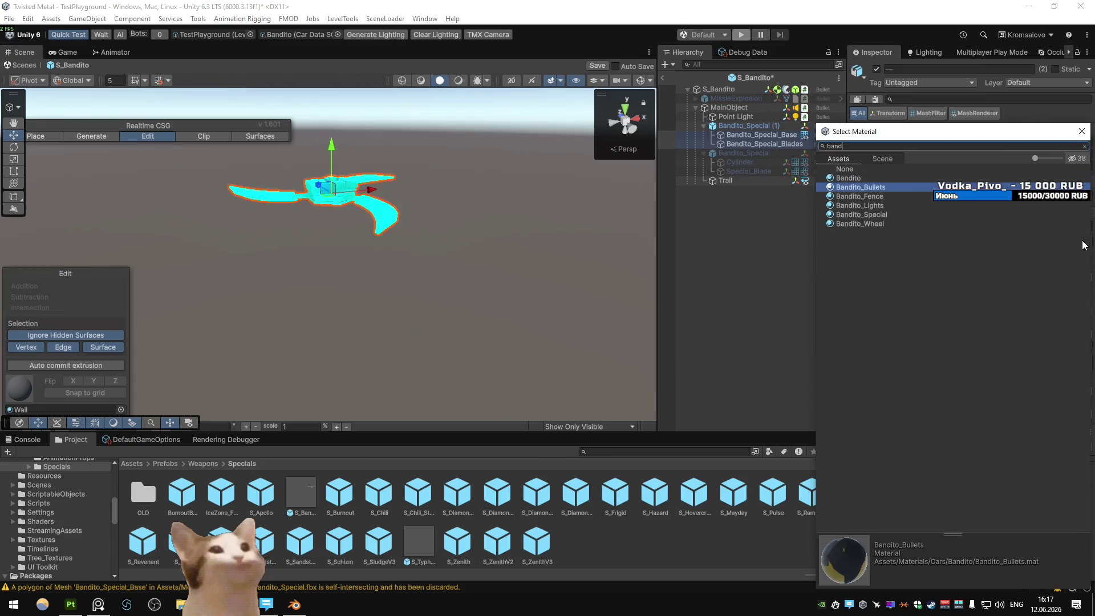
key("Return")
left_click_drag(343, 116, 450, 267)
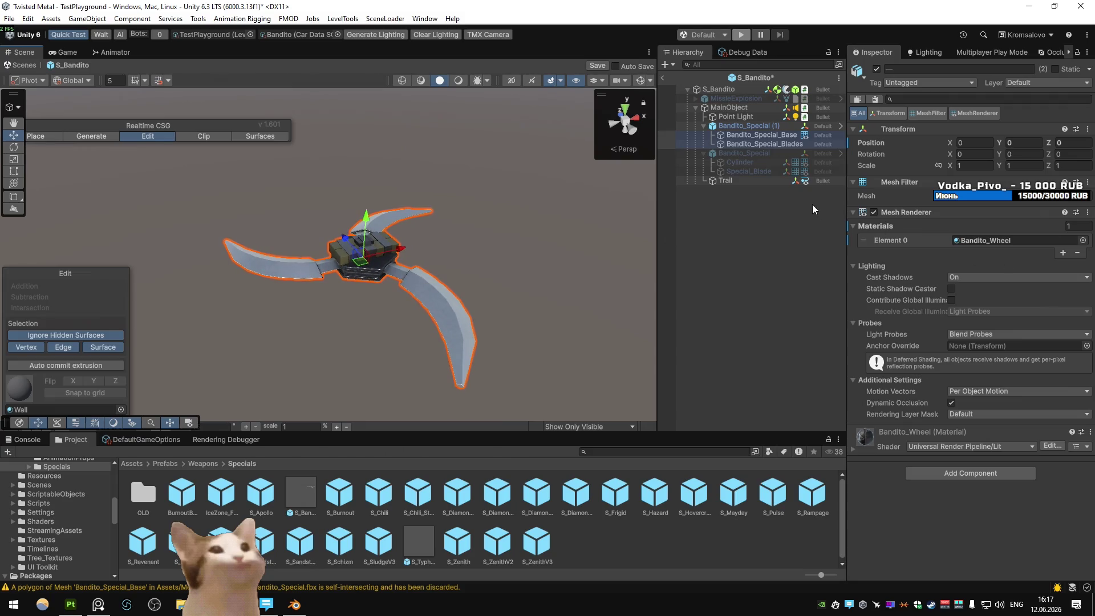
- Assign Bandito_Special_Blades as the Weapon Model on the root S_Bandito object
left_click(747, 125)
left_click(741, 91)
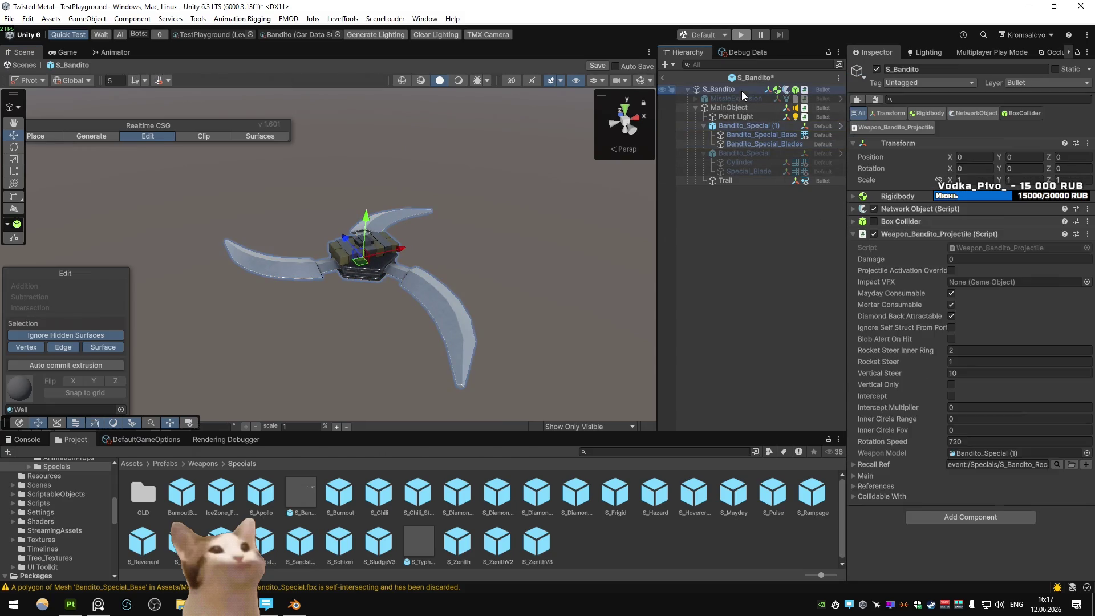
left_click_drag(1005, 450, 1010, 453)
- Exit Prefab Mode saving the S_Bandito changes, and start a play test
left_click(663, 80)
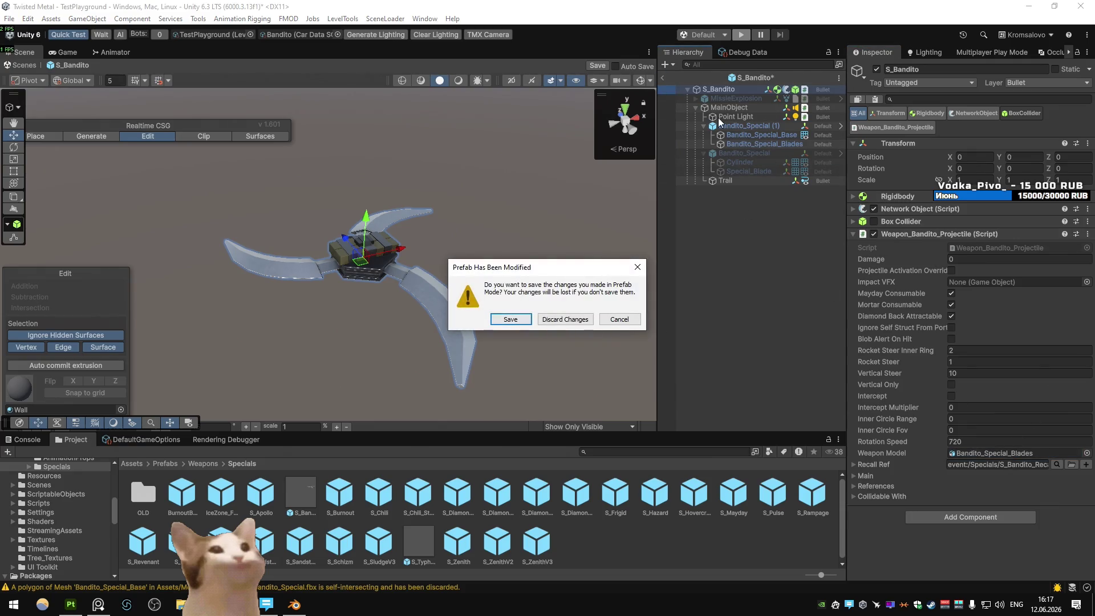
left_click(609, 322)
left_click(663, 79)
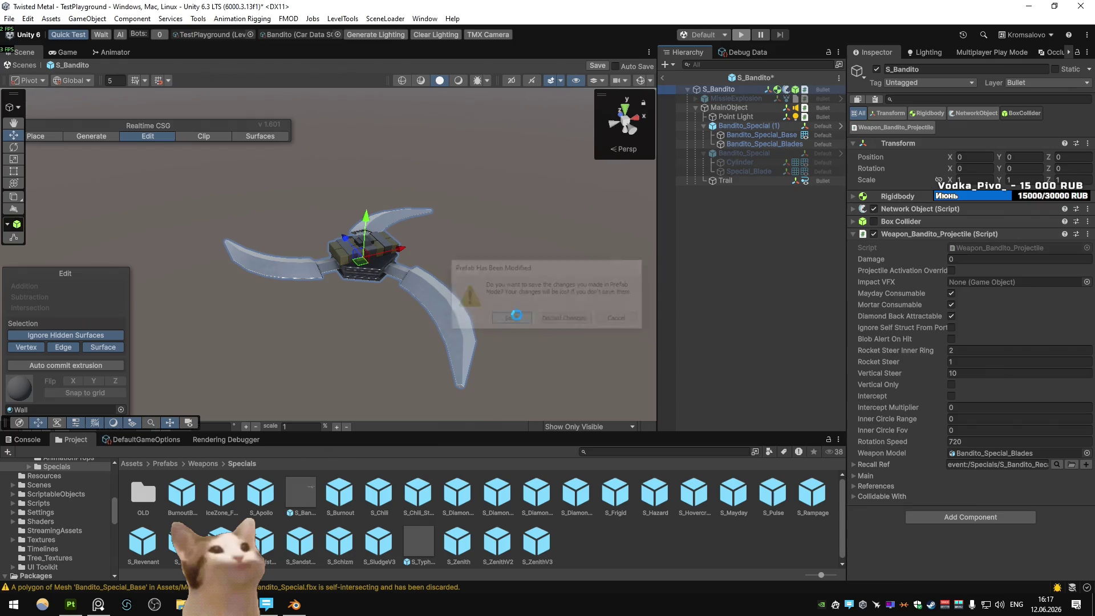
key("Return")
left_click(741, 34)
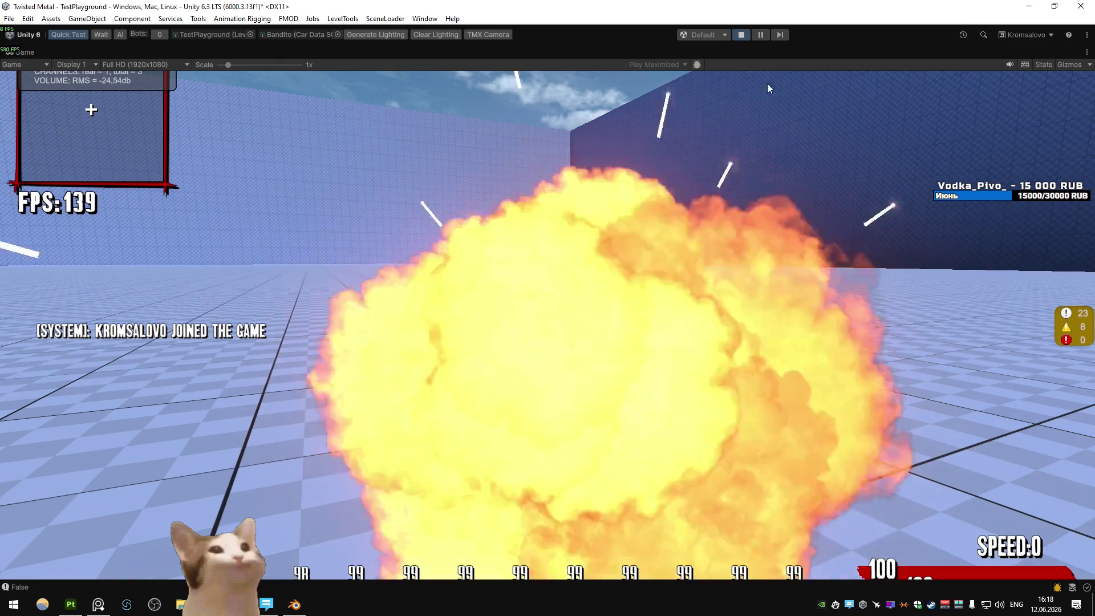
- Stop the play test and rotate the base's plane 90° around Z in Blender
left_click(741, 34)
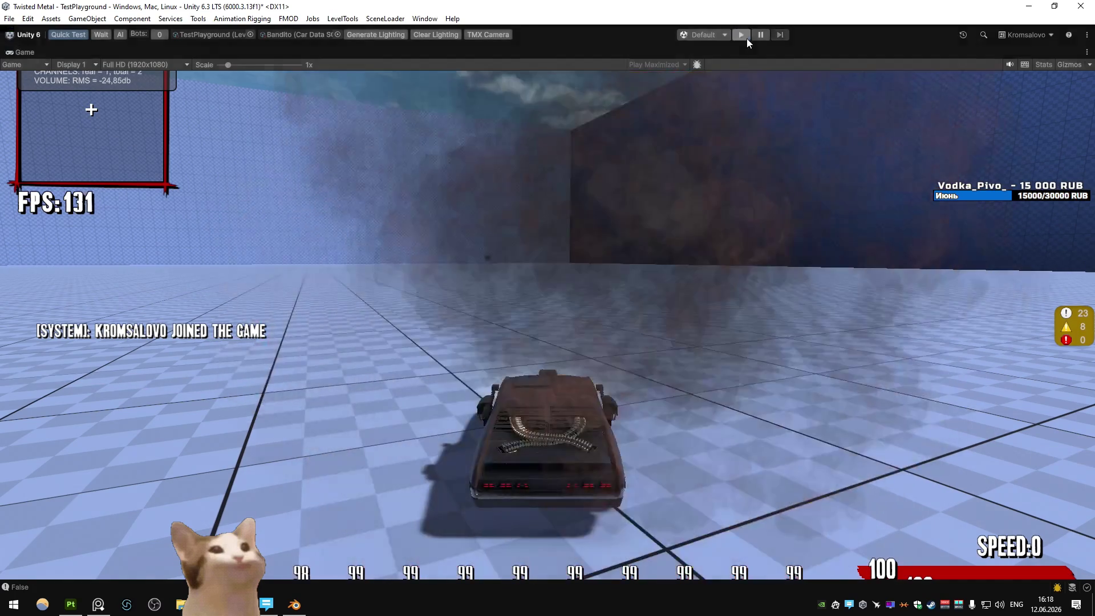
key("alt+Tab")
key("ctrl+z")
key("ctrl+z")
key("ctrl+z")
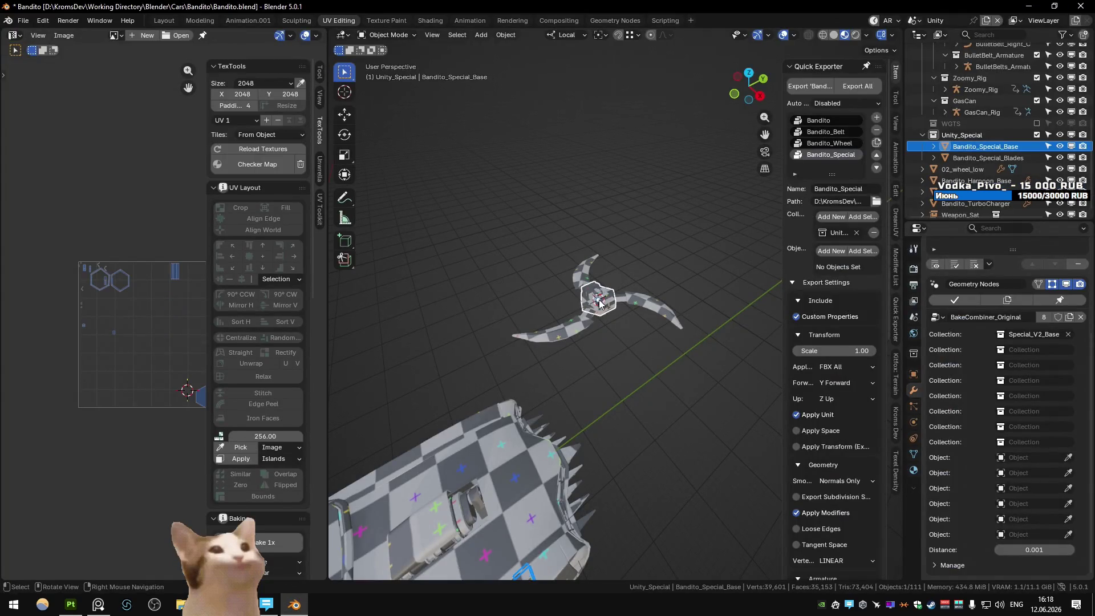
key("r")
key("z")
key("9")
key("0")
key("Return")
key("ctrl+z")
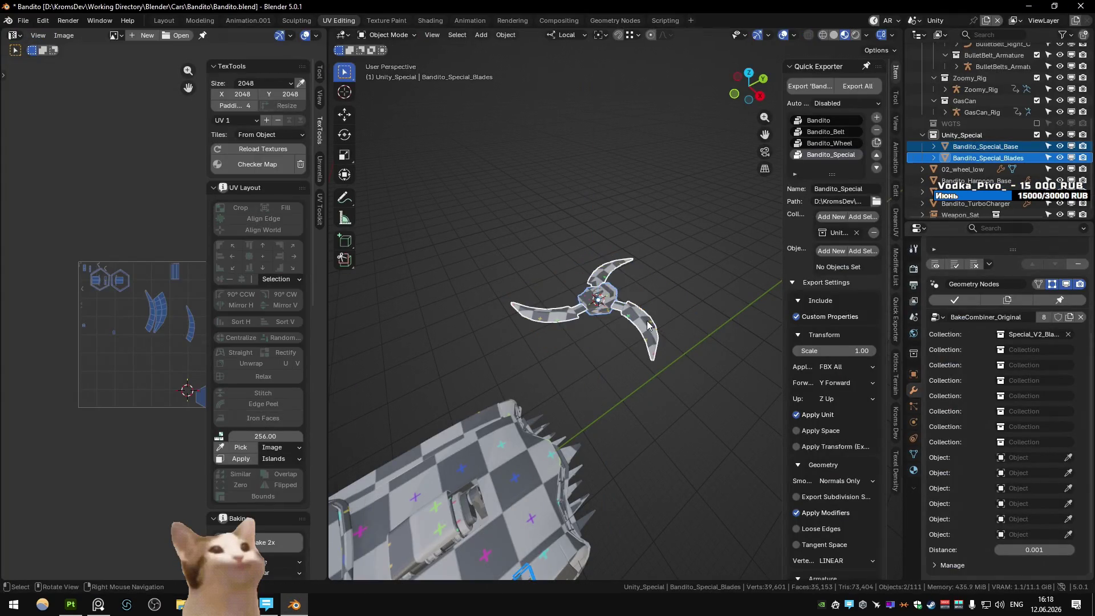
- Re-export the special weapon model with Quick Exporter and return to Unity
key("Tab")
scroll(605, 318, "up", 3)
scroll(622, 251, "up", 2)
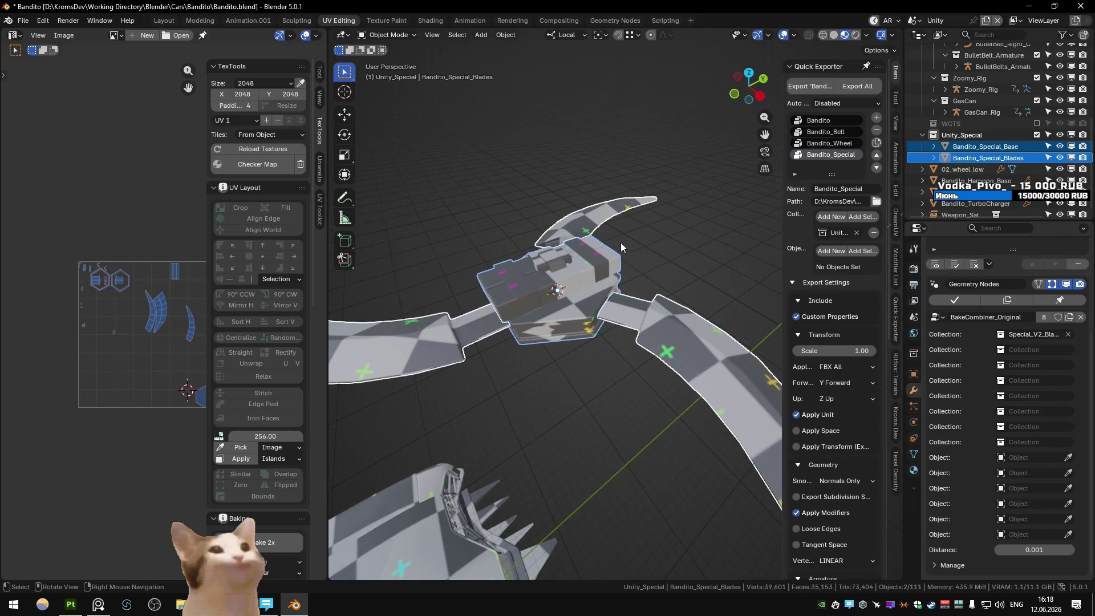
left_click(809, 86)
key("alt+Tab")
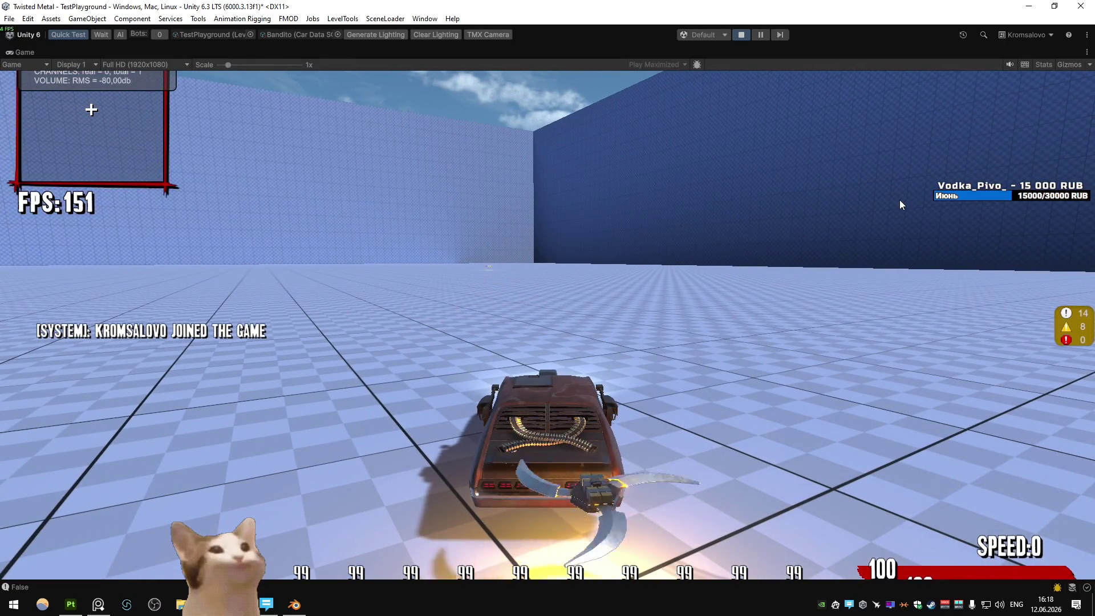
- Fire the reimported blade weapon in Play mode, stop the test, and return to Blender
left_click(701, 169)
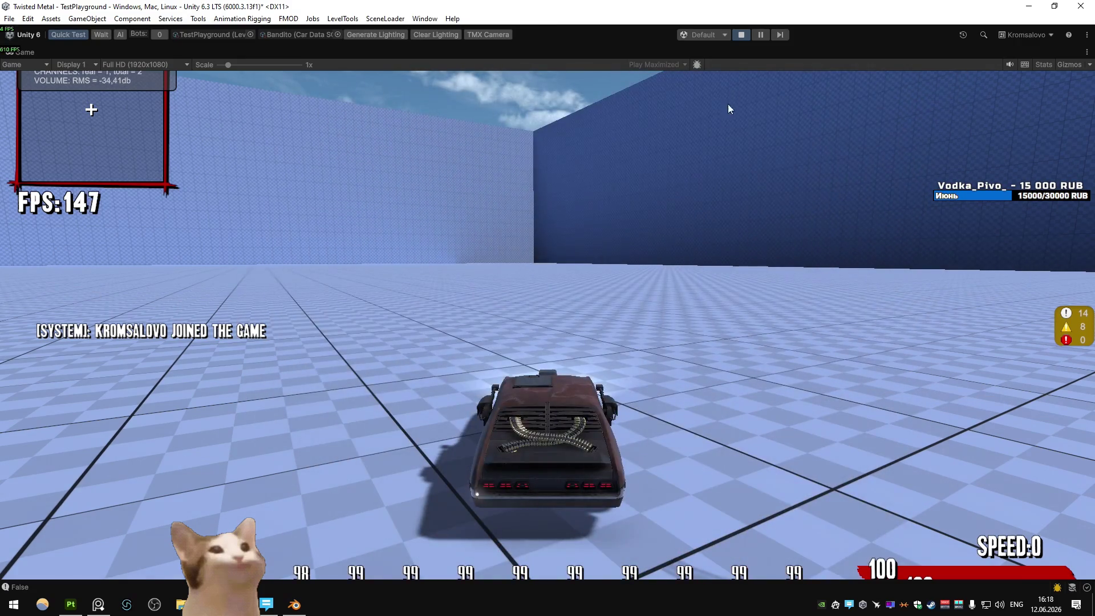
left_click(747, 35)
key("alt+Tab")
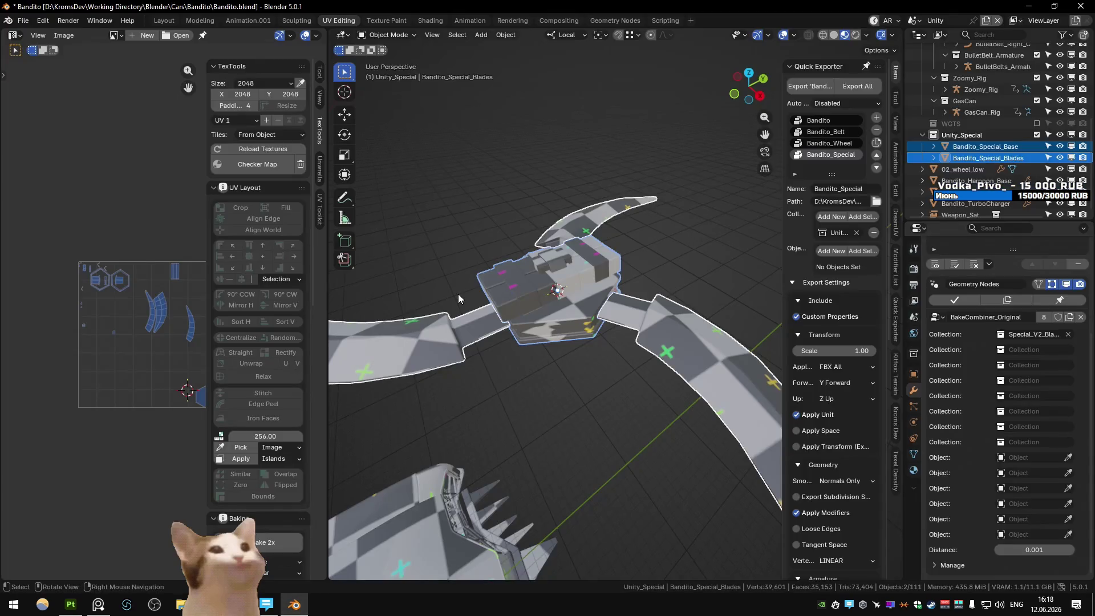
- Select Cube.006 under the blades and set its Bevel modifier width to 0.0081
scroll(487, 365, "down", 10)
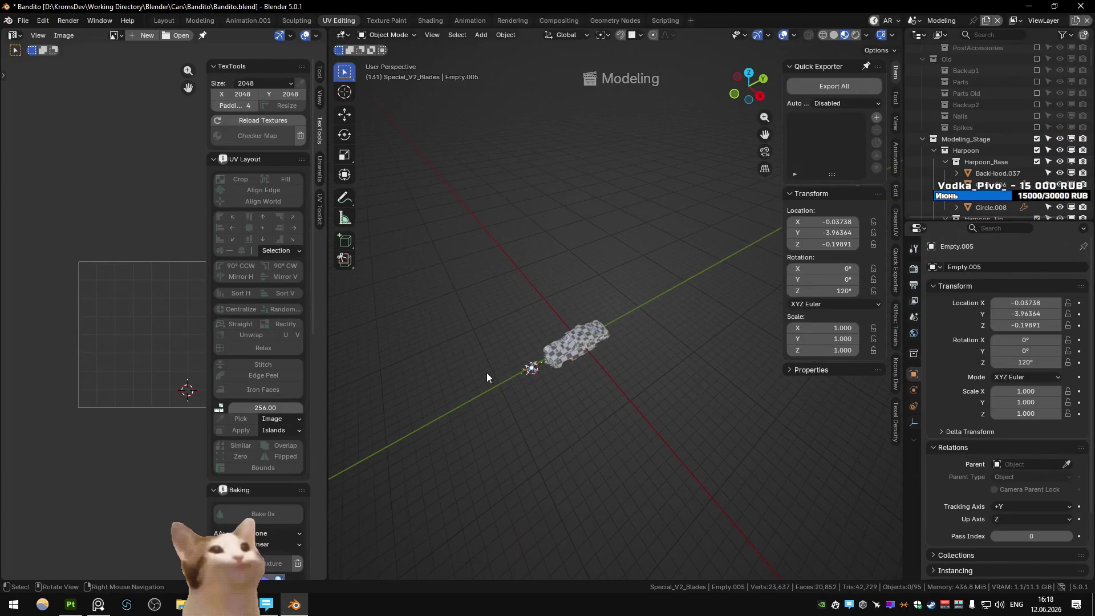
scroll(621, 368, "up", 8)
left_click(622, 358)
left_click(527, 410)
key("KP_Decimal")
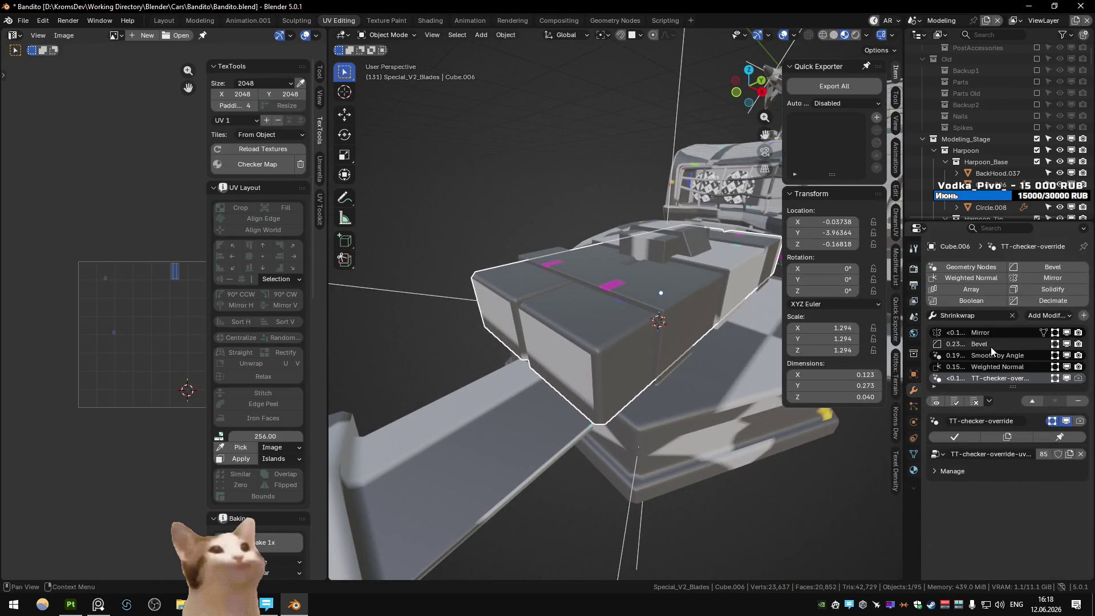
left_click(980, 344)
left_click_drag(1006, 454, 1029, 454)
left_click_drag(659, 387, 649, 358)
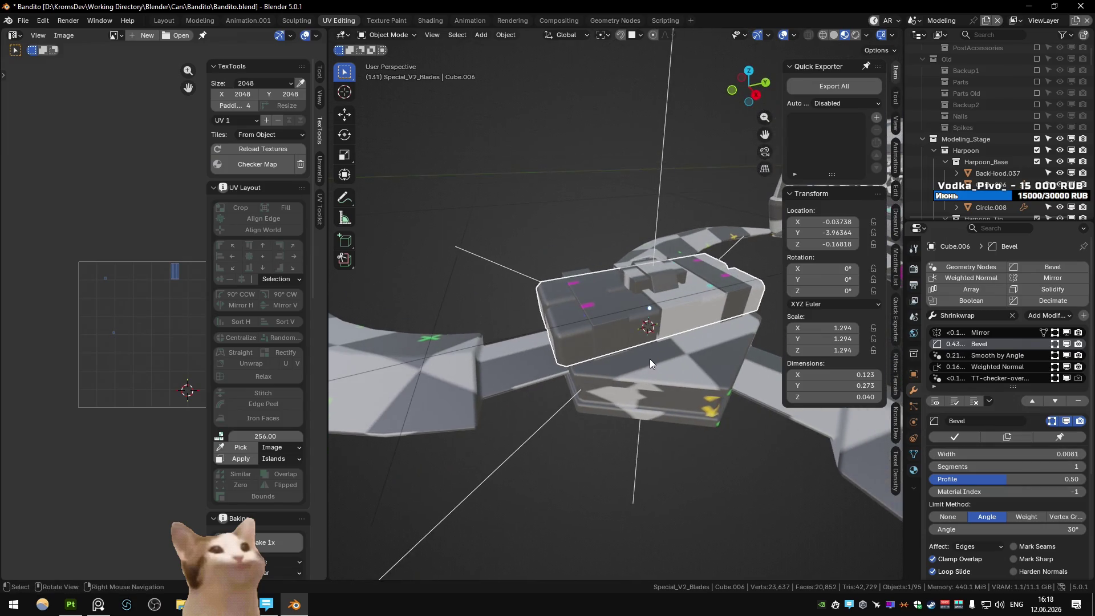
- Export the updated model from the Unity export scene and start a Unity play test
key("ctrl+Page_Down")
left_click(793, 86)
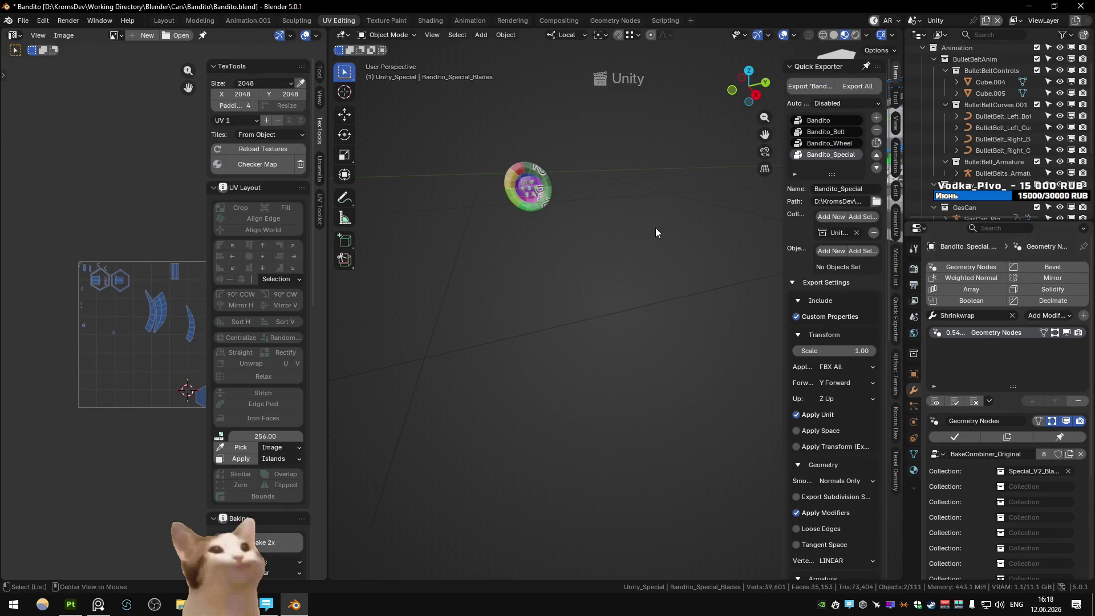
key("alt+Tab")
key("ctrl+p")
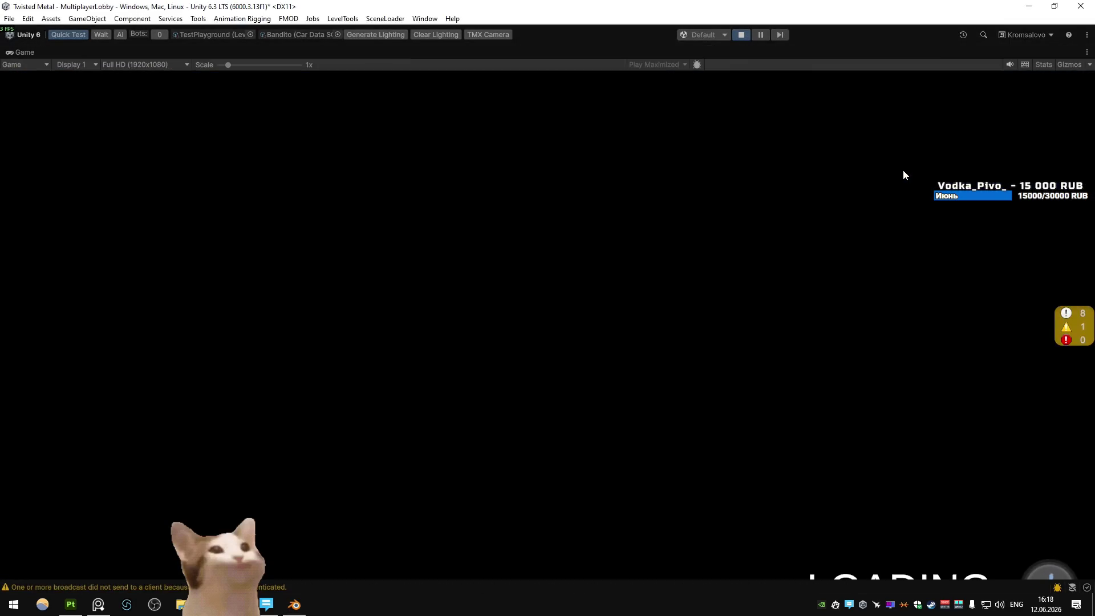
- Drive the Bandito right, forward and left, firing the blade weapon three times at the far wall
key("d")
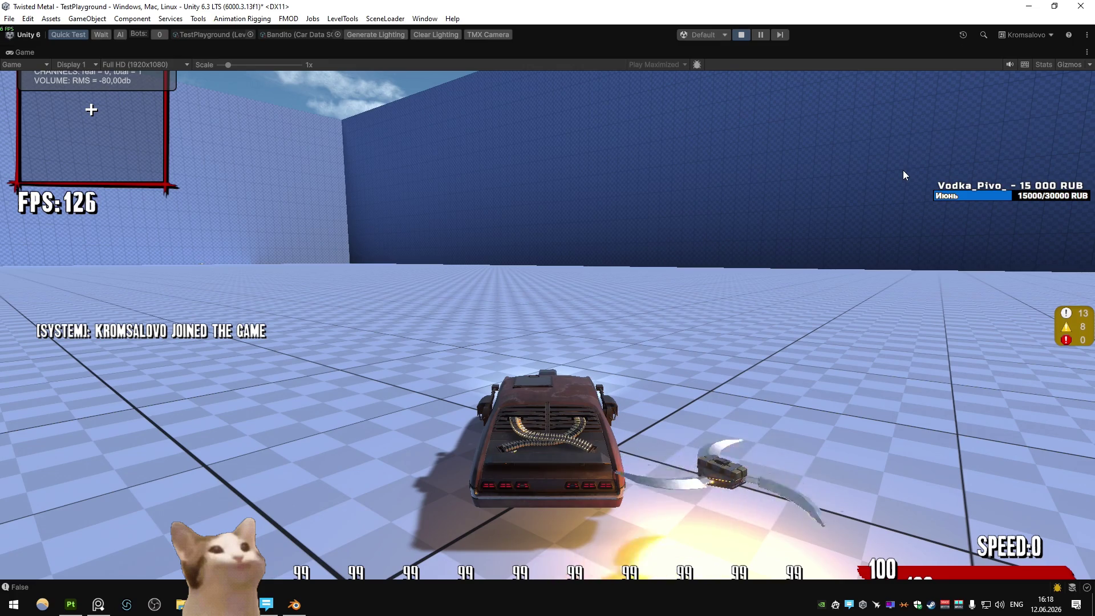
left_click(902, 169)
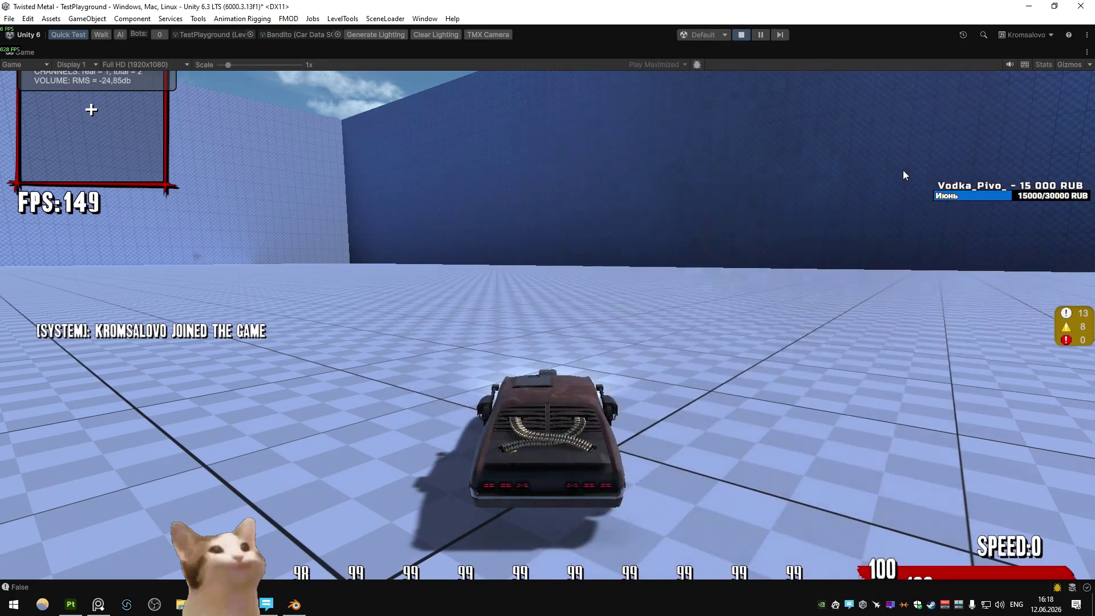
key("w")
left_click(902, 170)
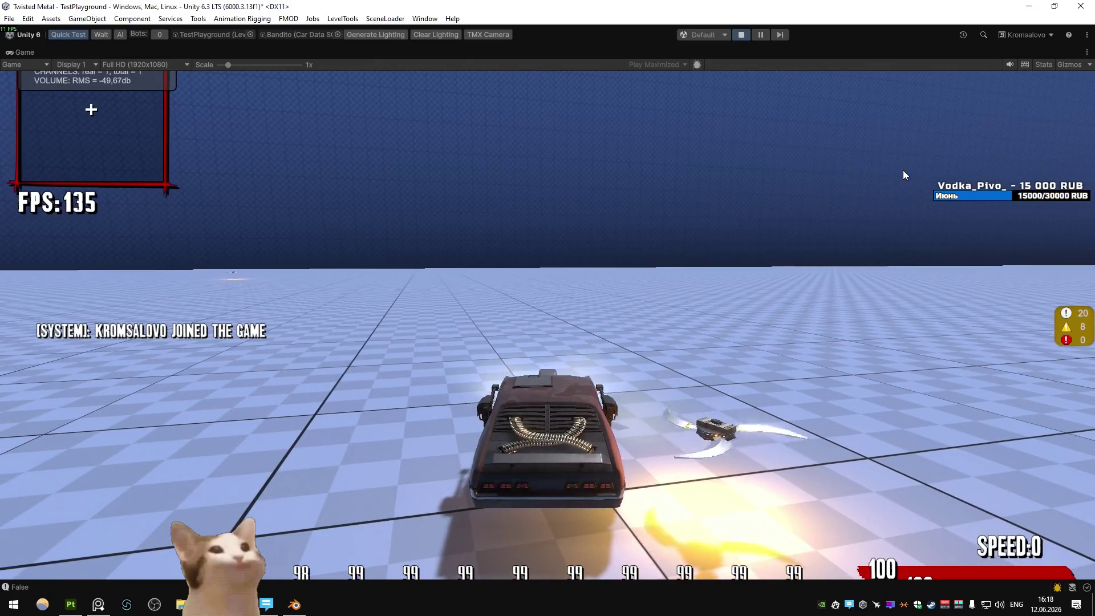
key("a")
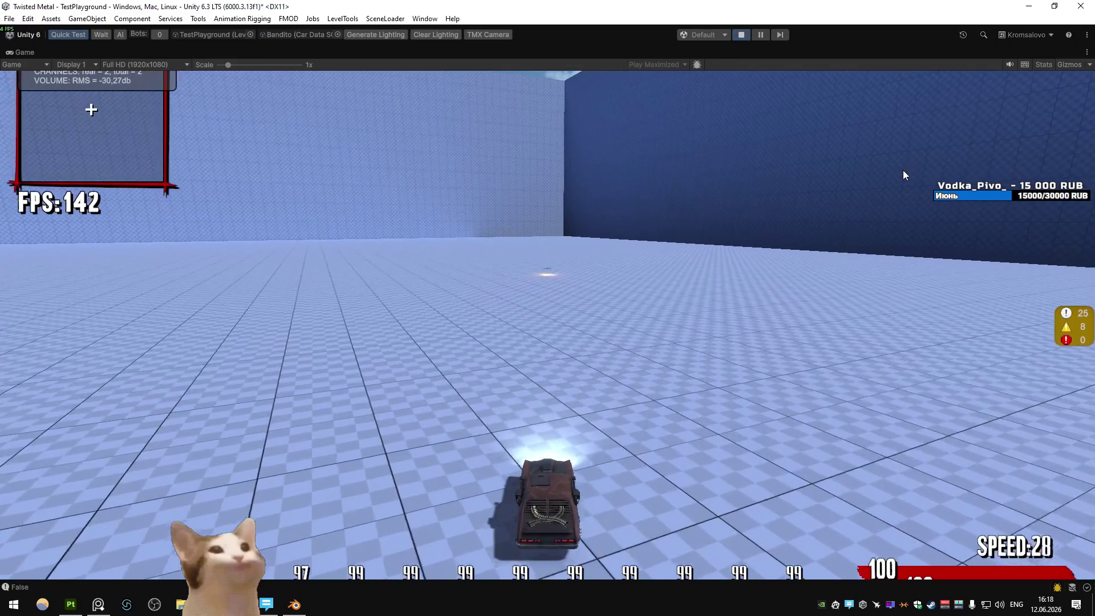
left_click(902, 174)
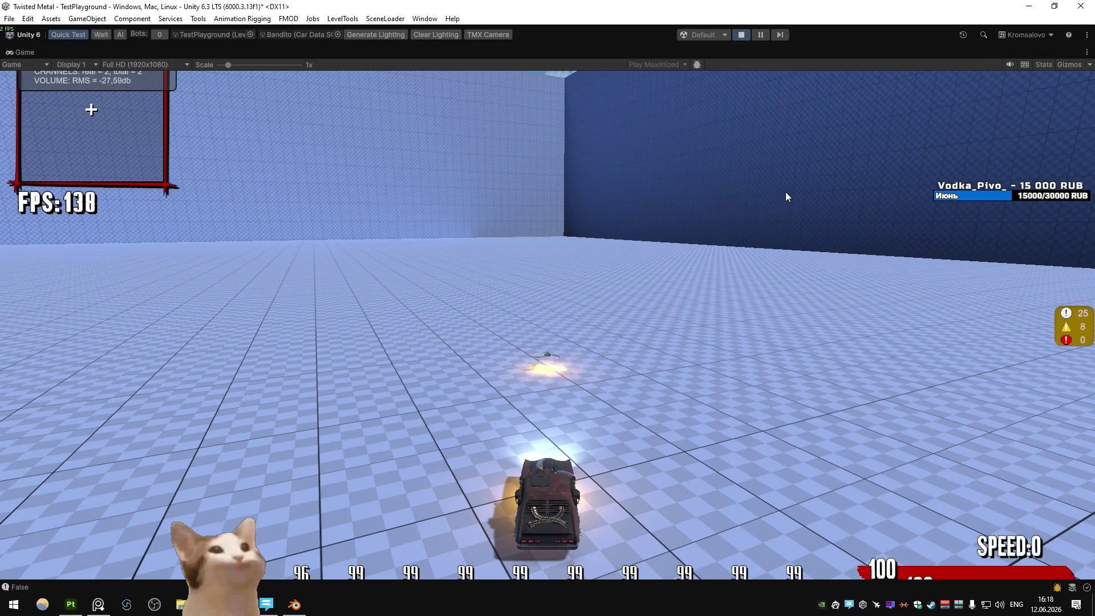
key("alt+Tab")
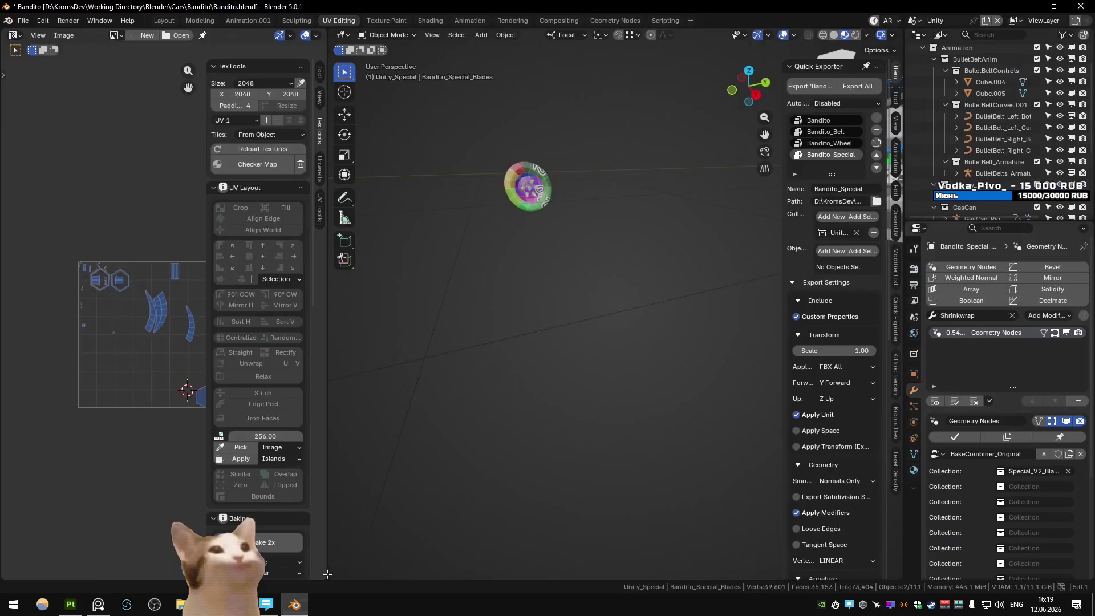
- Save Bandito.blend and the TestPlayground scene, then reopen the S_Bandito prefab
key("ctrl+s")
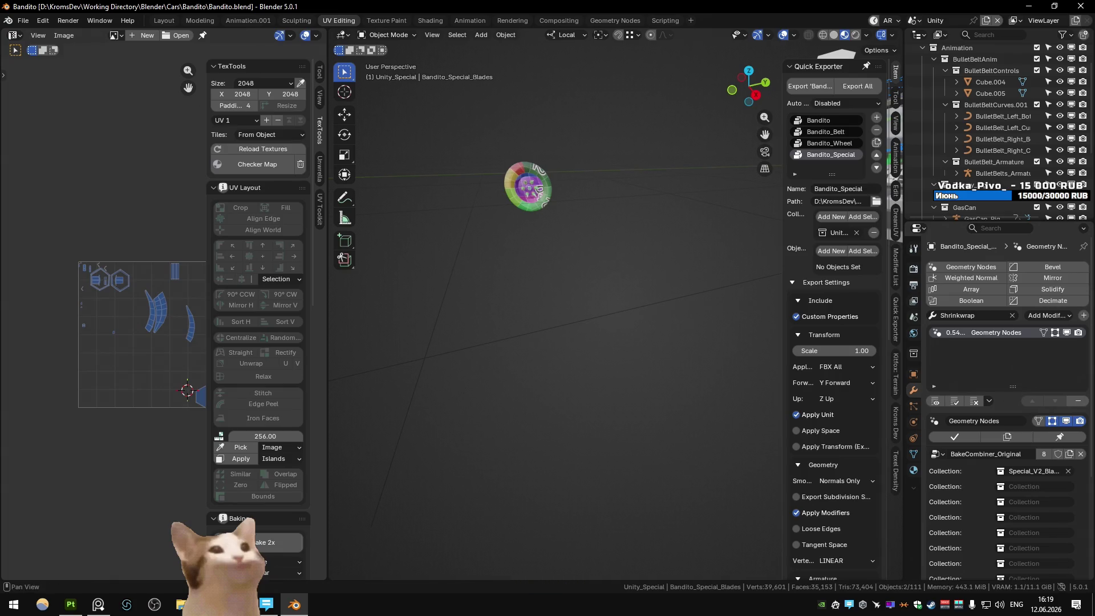
key("alt+Tab")
key("ctrl+s")
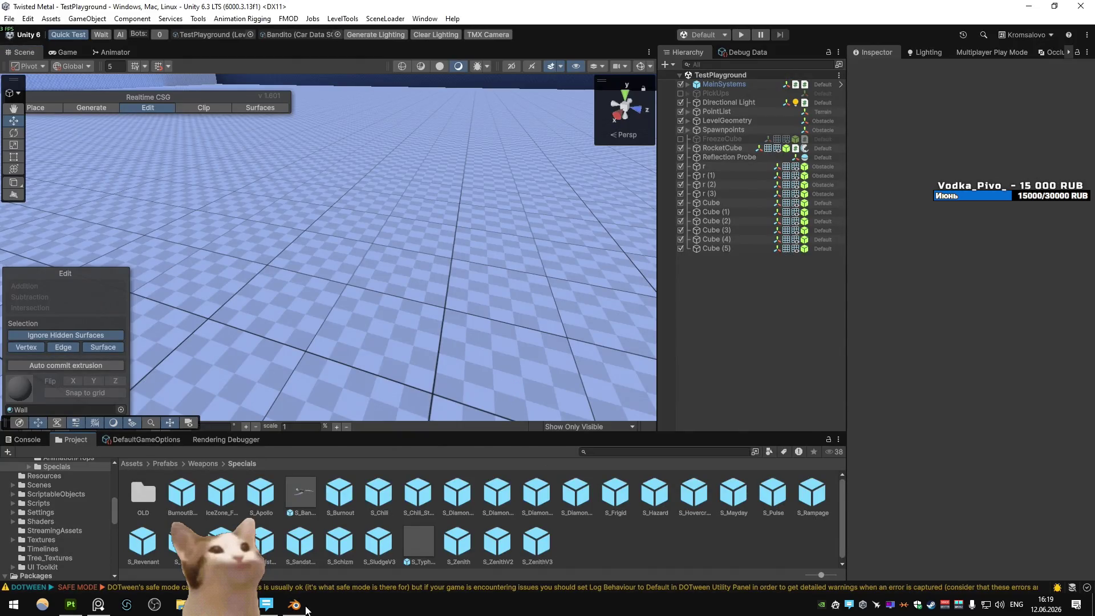
left_click(302, 606)
key("ctrl+s")
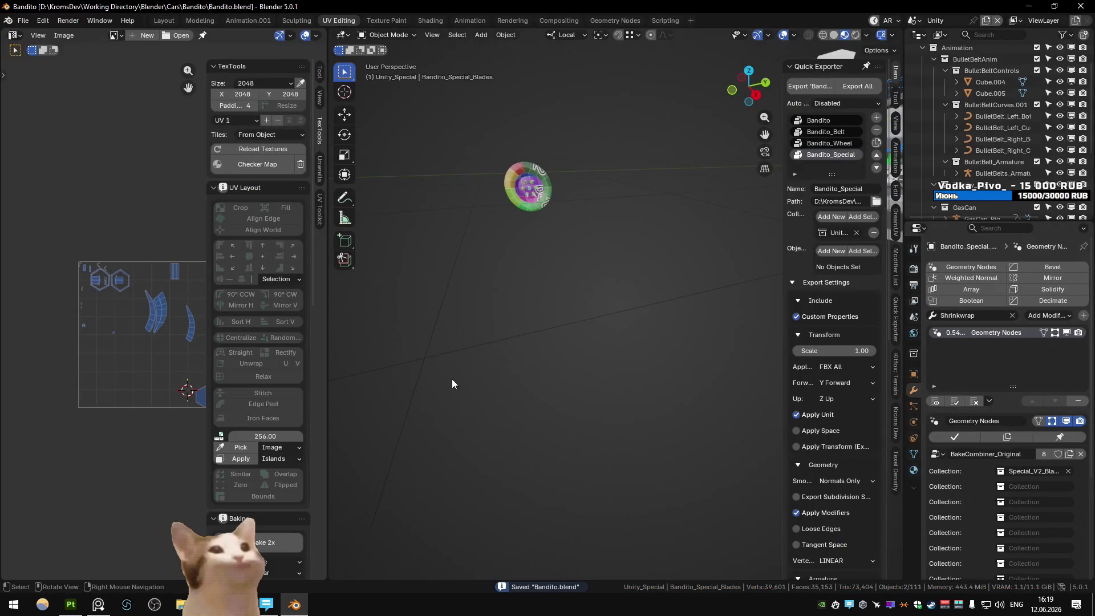
key("alt+Tab")
double_click(302, 494)
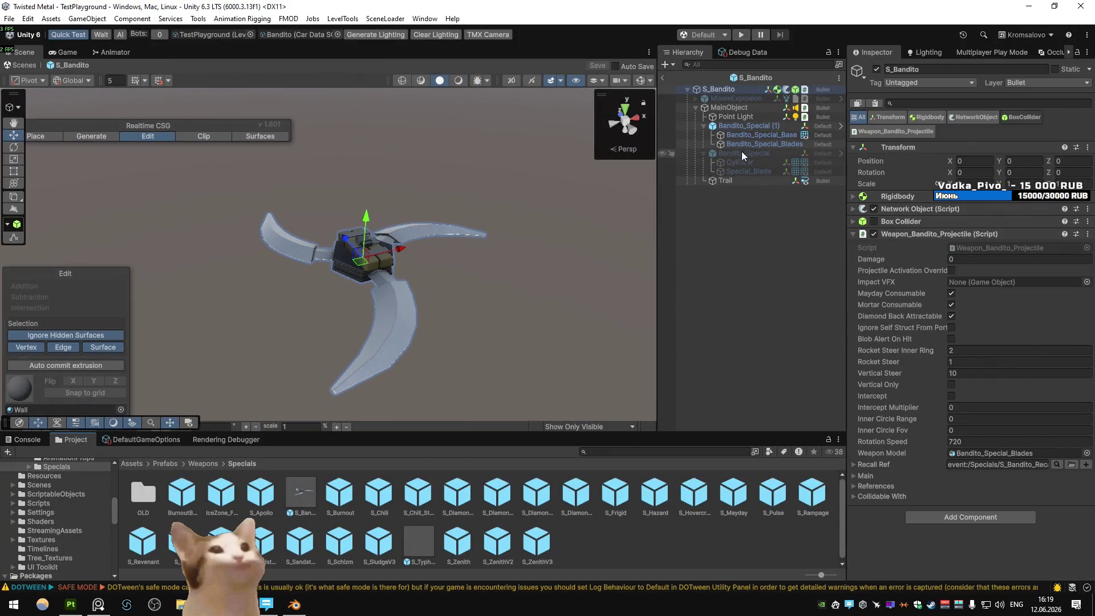
- Add a new Sphere object to the S_Bandito prefab via GameObject > 3D Object
left_click(743, 145)
left_click(767, 137)
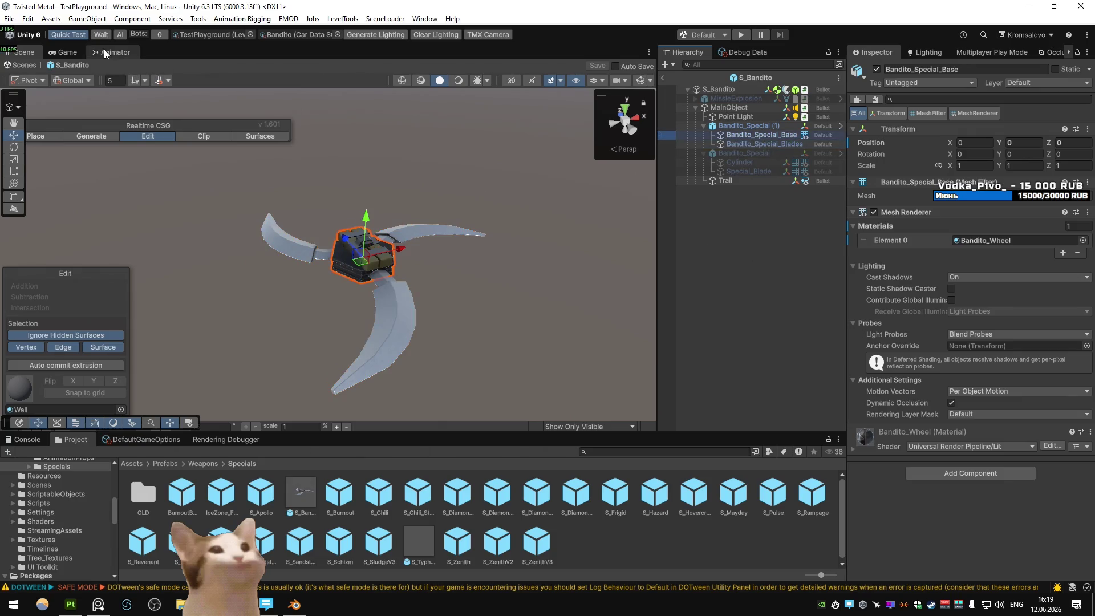
left_click(86, 18)
mouse_move(110, 99)
left_click(302, 112)
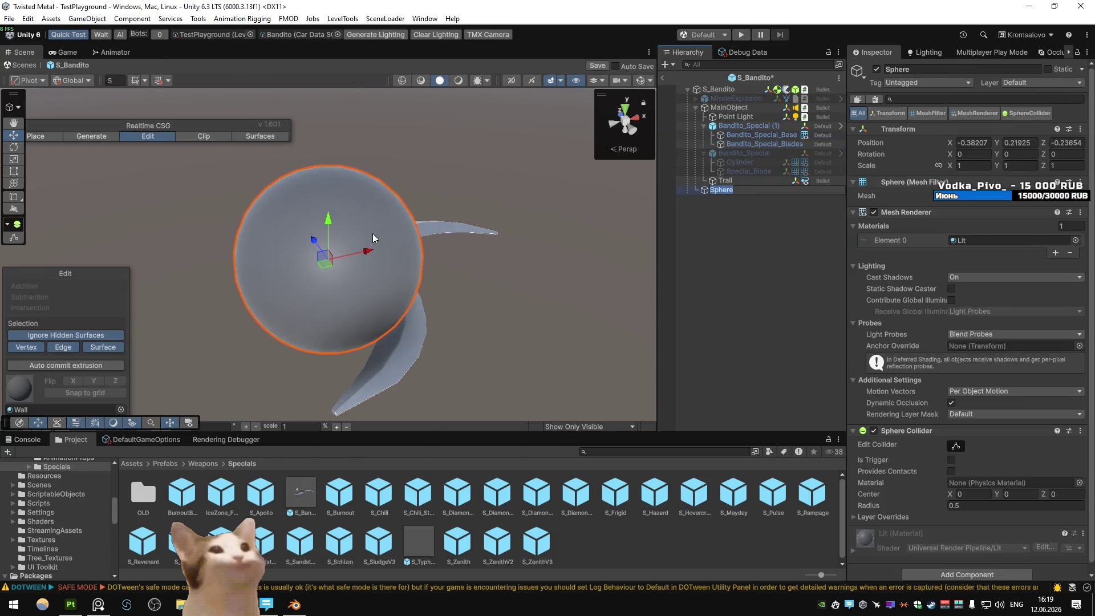
- Reset the sphere's position and set its scale to 0.01
right_click(987, 140)
left_click(993, 143)
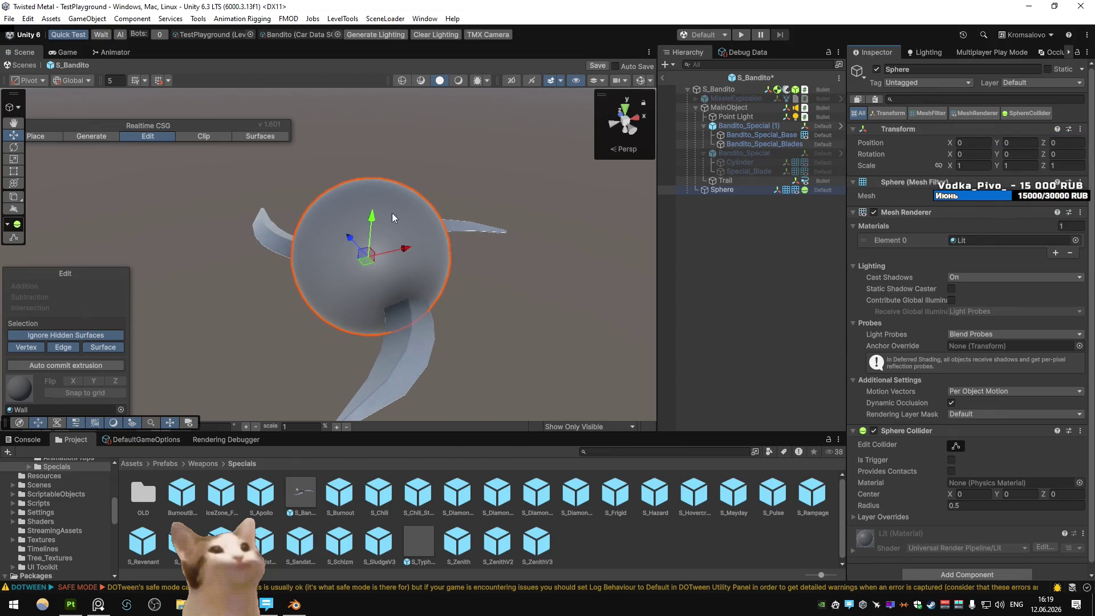
mouse_move(952, 168)
left_mouse_down()
mouse_move(890, 163)
mouse_move(909, 158)
left_mouse_up()
type("0.1")
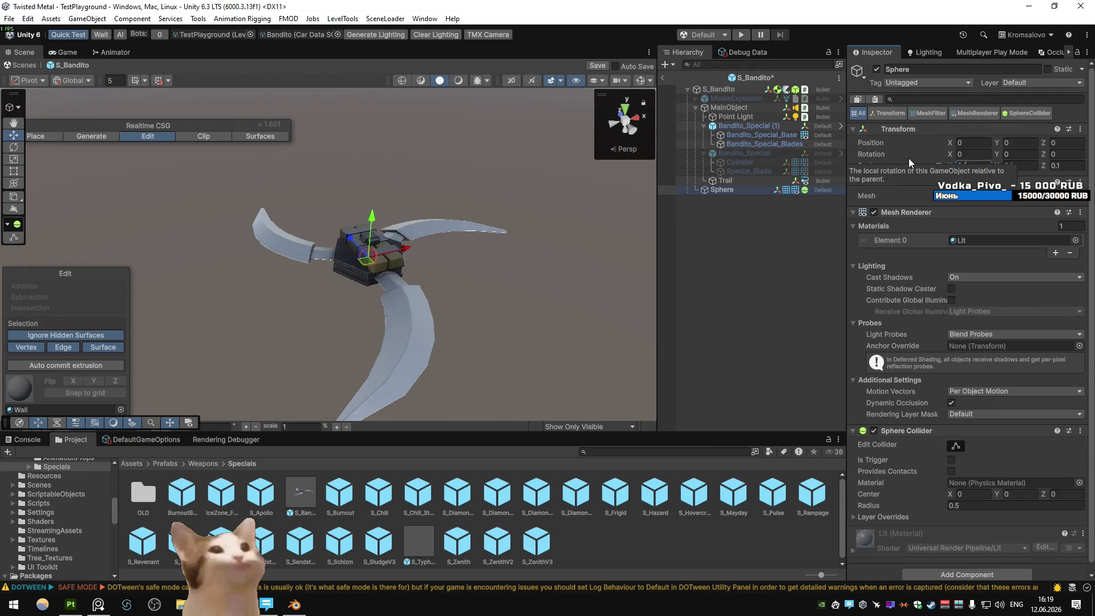
left_click_drag(372, 222, 382, 186)
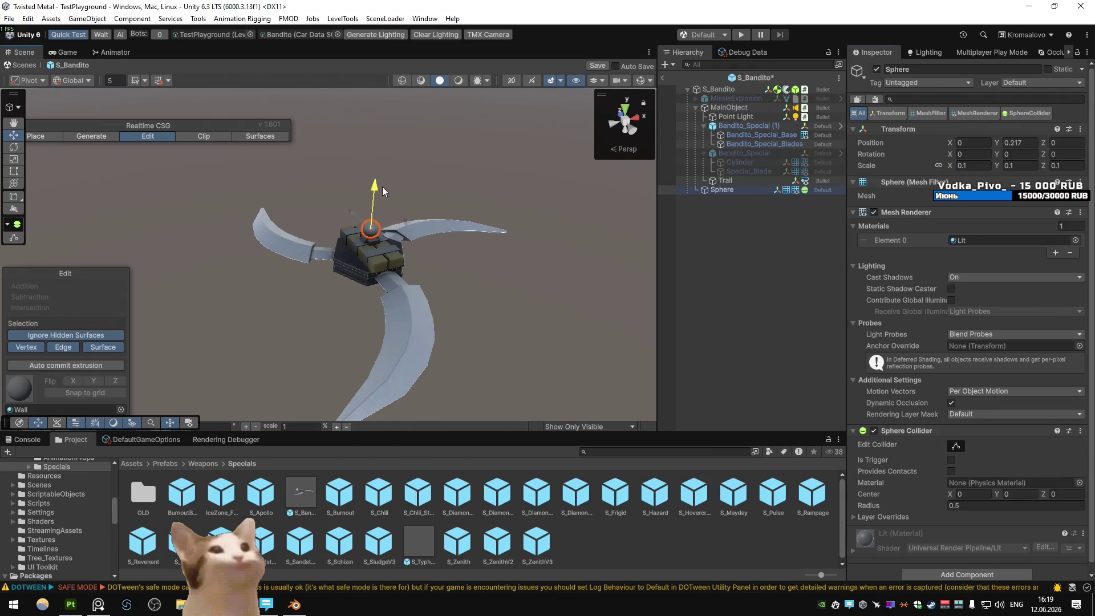
scroll(382, 216, "up", 2)
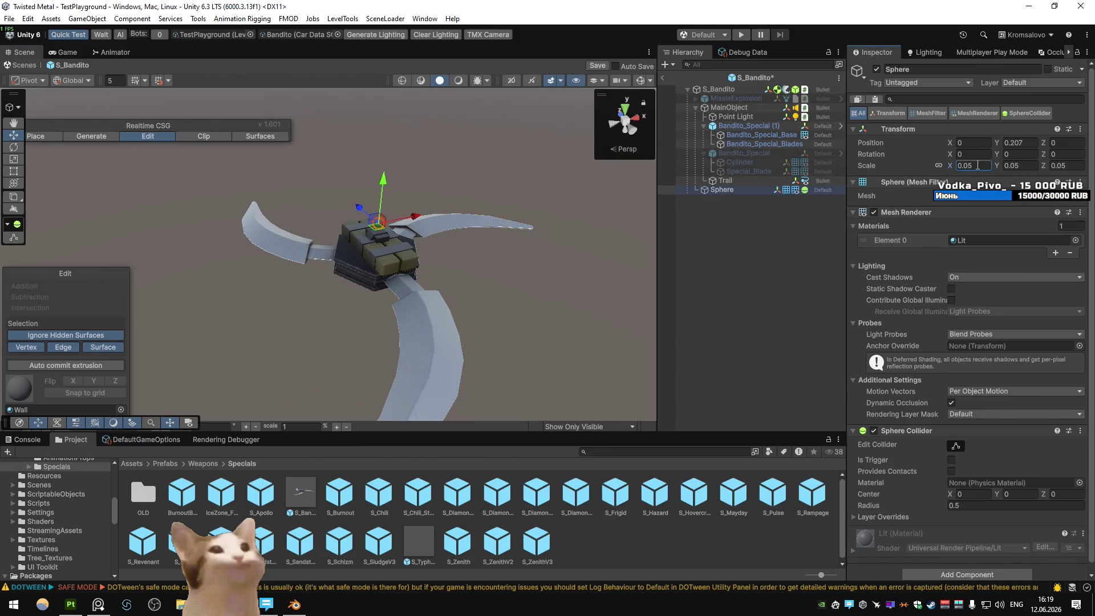
scroll(385, 215, "up", 2)
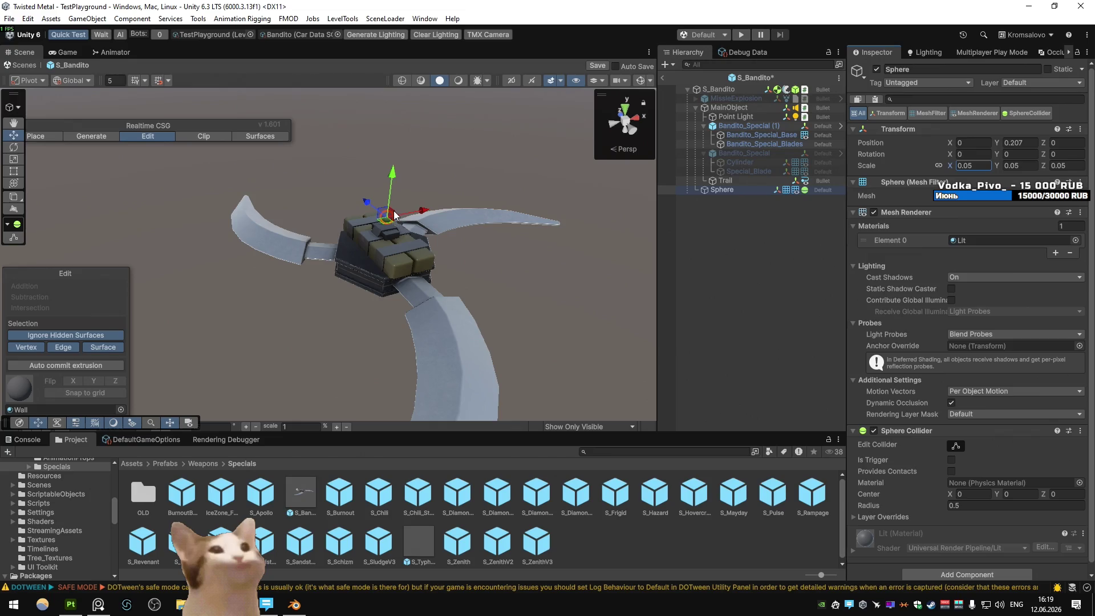
mouse_move(390, 220)
left_mouse_down()
mouse_move(453, 190)
mouse_move(474, 262)
mouse_move(417, 303)
mouse_move(505, 264)
mouse_move(496, 272)
mouse_move(477, 264)
left_mouse_up()
scroll(496, 273, "up", 5)
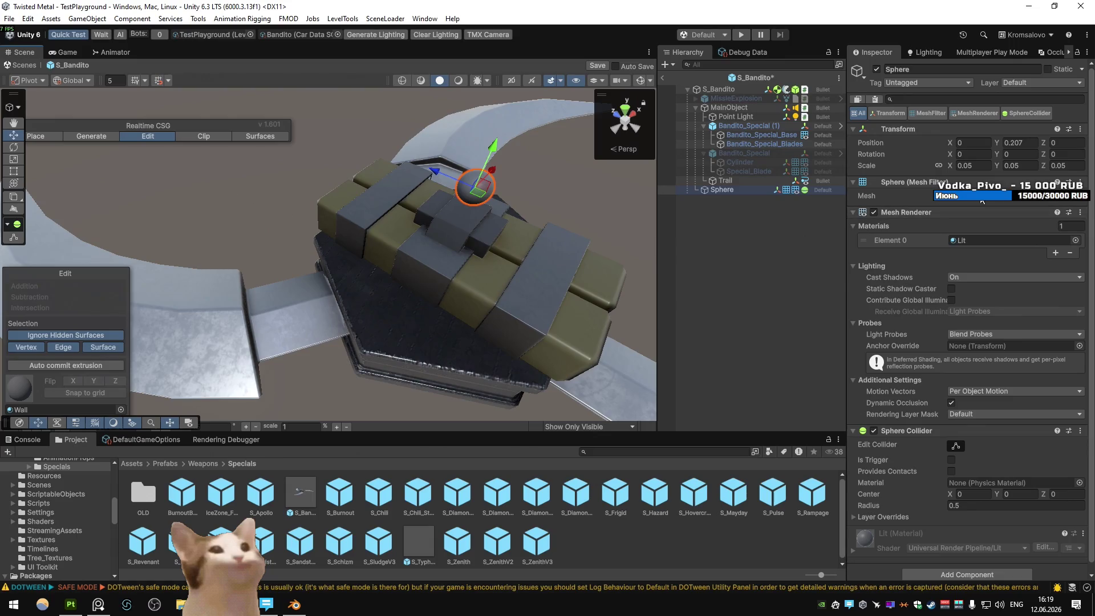
key("BackSpace")
type("1")
- Place the sphere atop the blade hub at 0.0263, 0.16445, -0.0224
left_click(616, 116)
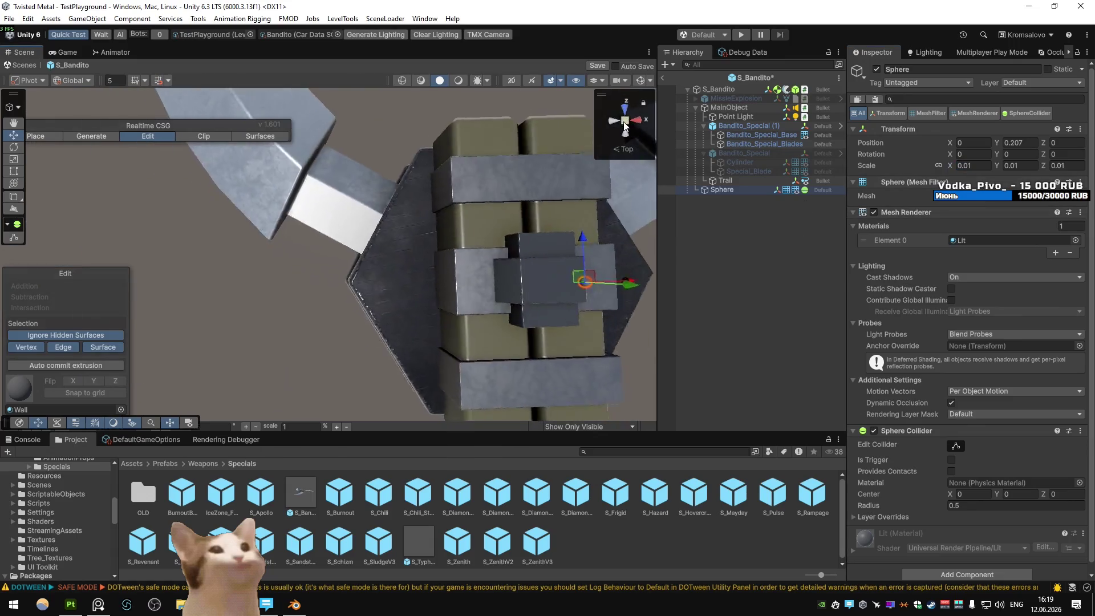
mouse_move(482, 264)
left_mouse_down()
mouse_move(479, 277)
mouse_move(528, 282)
mouse_move(591, 174)
mouse_move(443, 221)
mouse_move(470, 166)
mouse_move(398, 176)
mouse_move(390, 234)
mouse_move(335, 183)
left_mouse_up()
key("f")
scroll(399, 170, "down", 5)
mouse_move(399, 170)
left_mouse_down()
mouse_move(376, 194)
mouse_move(407, 176)
left_mouse_up()
left_click(132, 463)
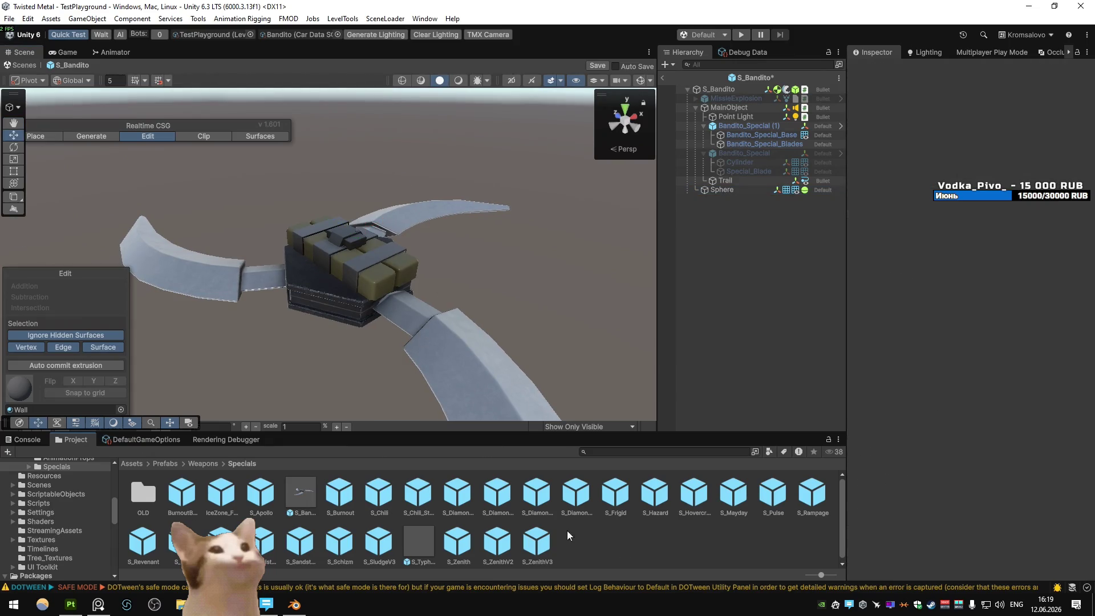
- Create a material named Bandito_Special_Light_ON in Materials/Cars/Bandito
double_click(340, 494)
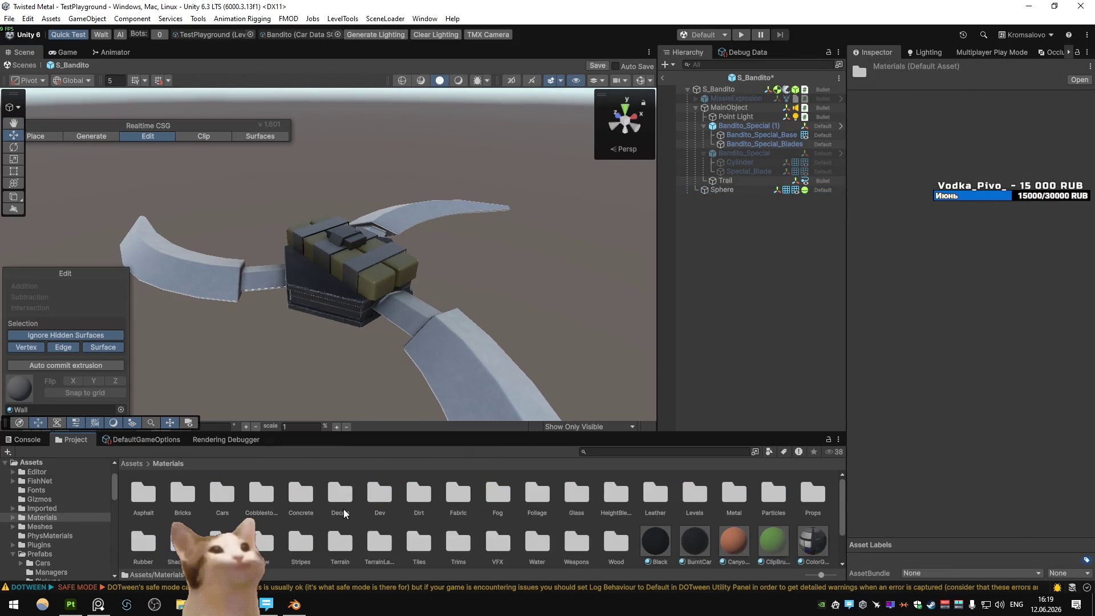
double_click(261, 501)
left_click(179, 495)
double_click(180, 495)
right_click(430, 533)
mouse_move(516, 188)
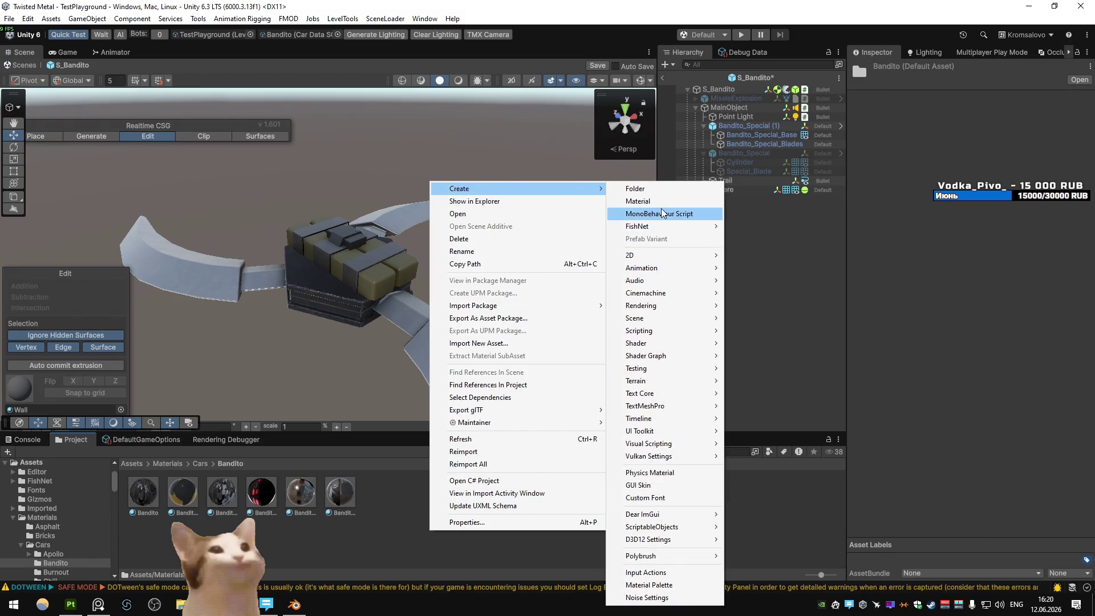
left_click(644, 201)
type("S")
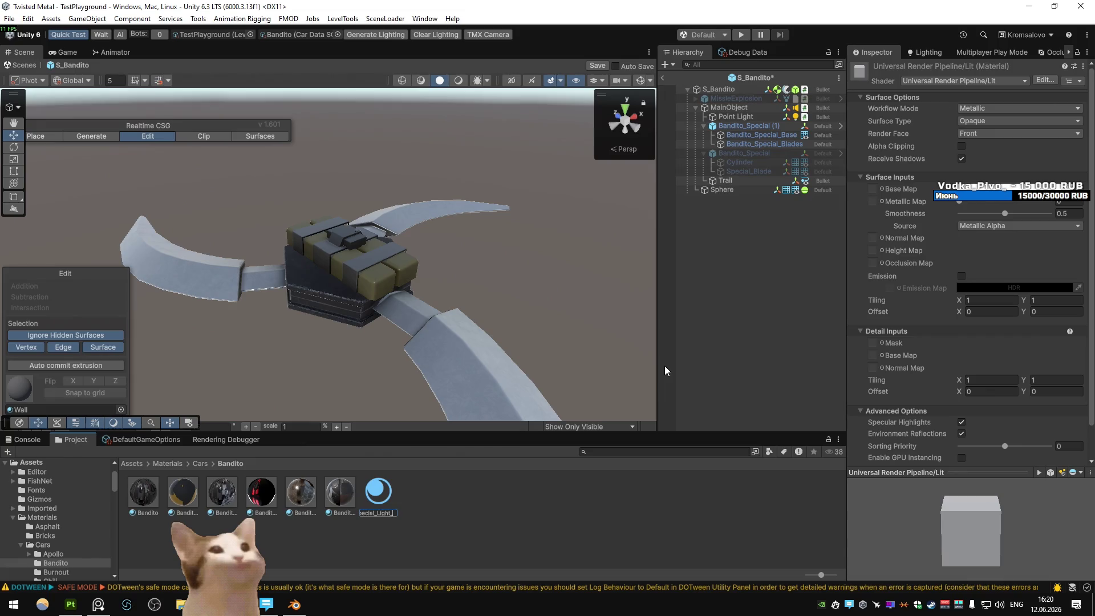
key("Return")
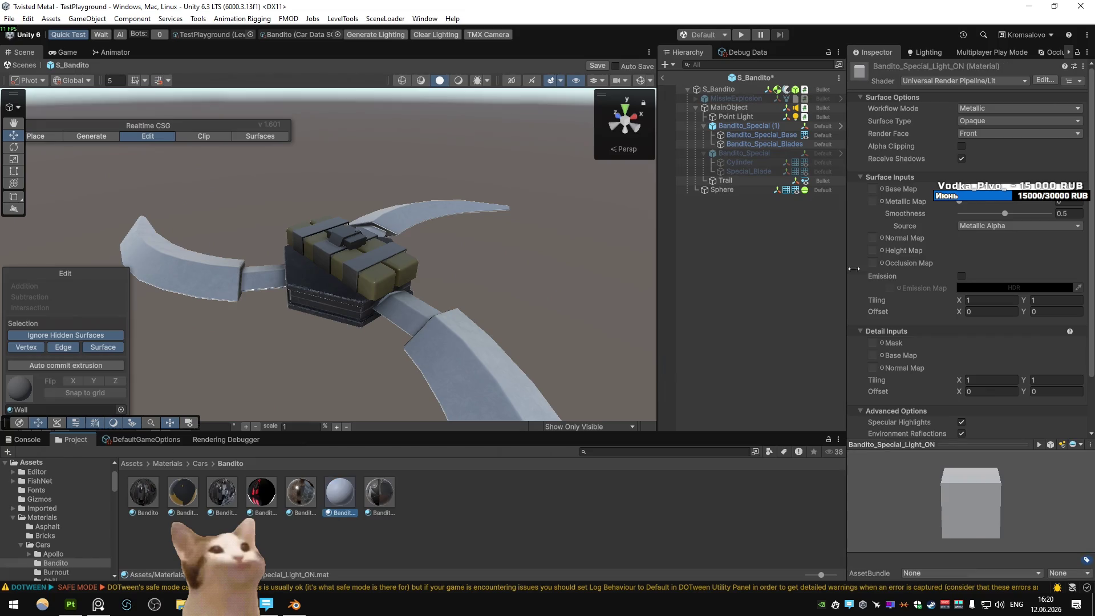
- Try pure red for the base colour, then set it back to white
left_click(1021, 188)
left_click(1054, 245)
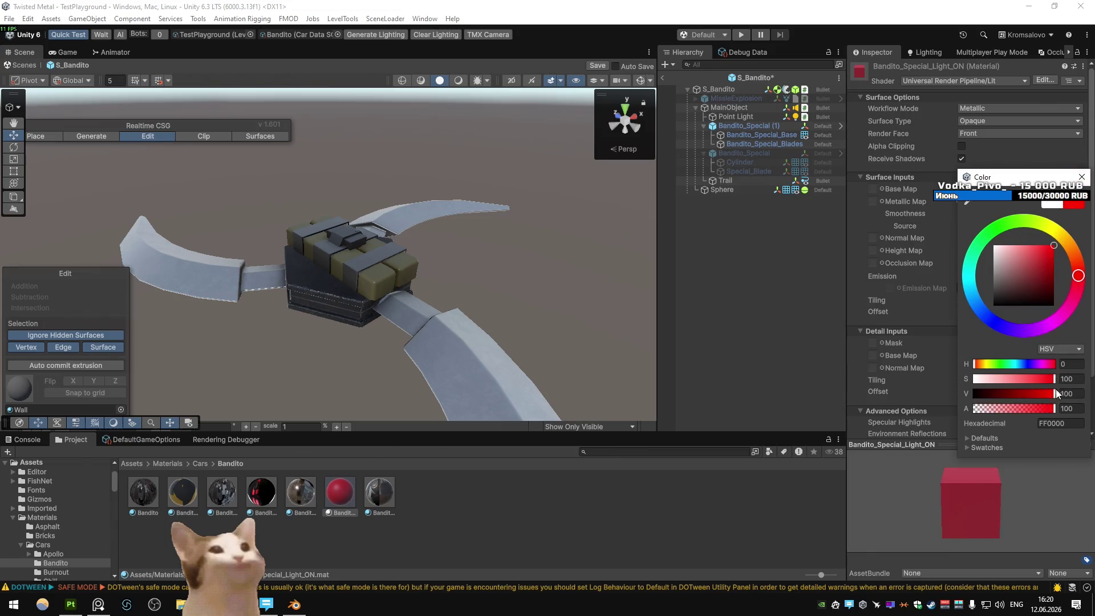
left_click(1082, 176)
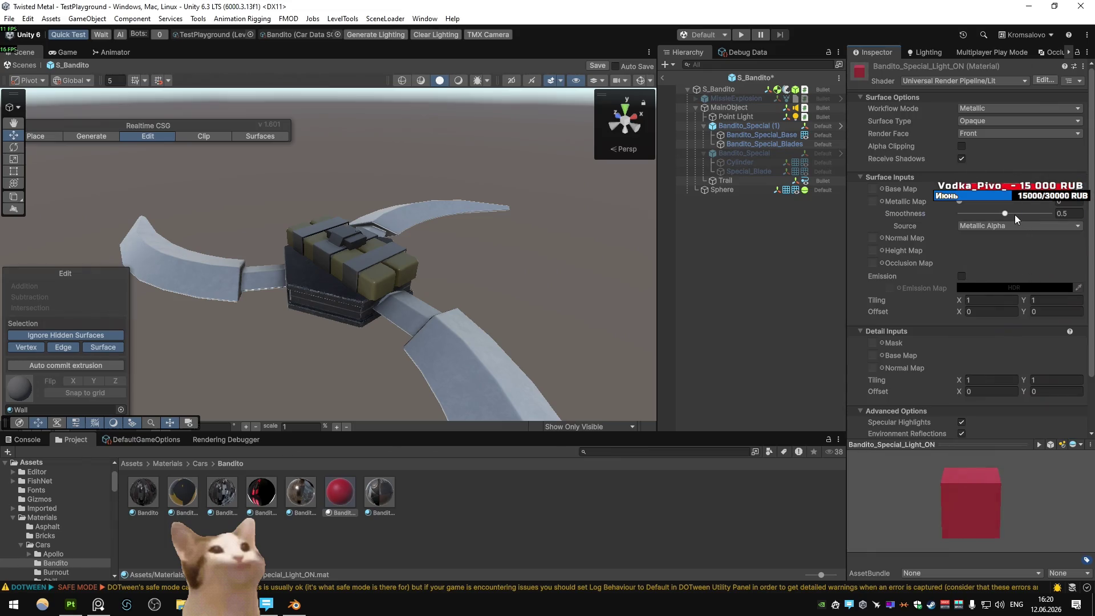
left_click(1020, 189)
left_click(1089, 185)
left_click(1021, 189)
left_click(918, 272)
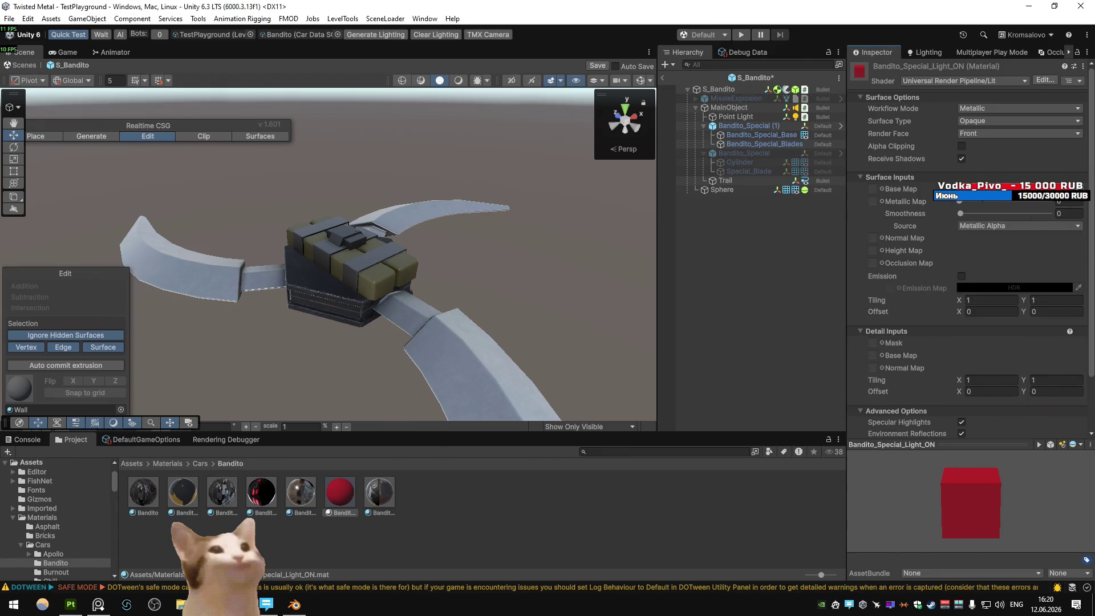
left_click(1020, 189)
left_click(957, 257)
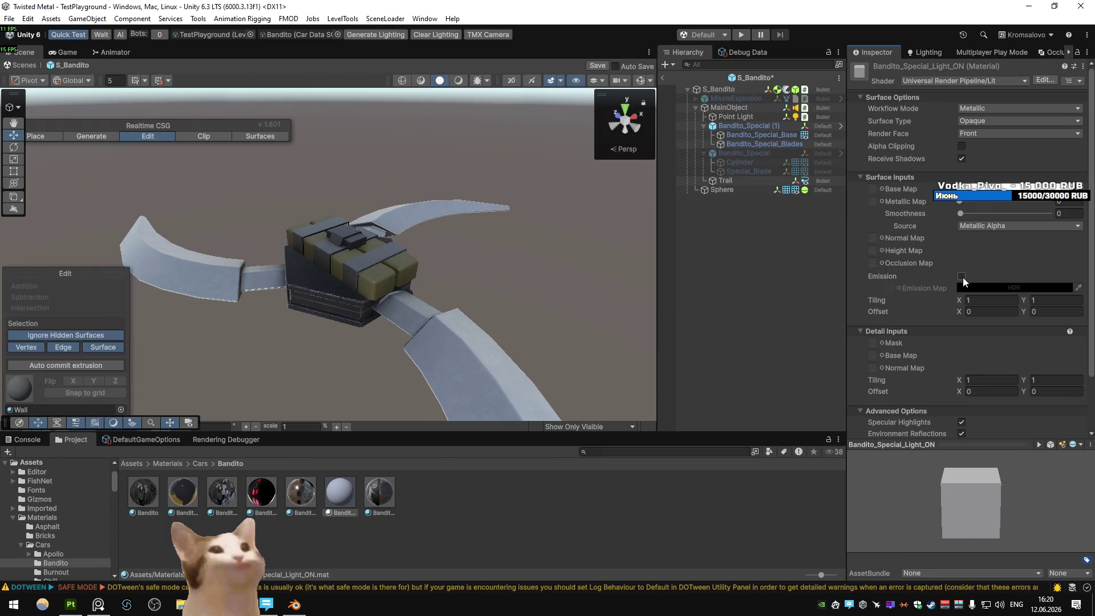
- Turn on emission with a bright red, higher-intensity HDR colour
left_click(961, 276)
left_click(1004, 288)
left_click(1052, 346)
left_click(1048, 544)
left_click(744, 194)
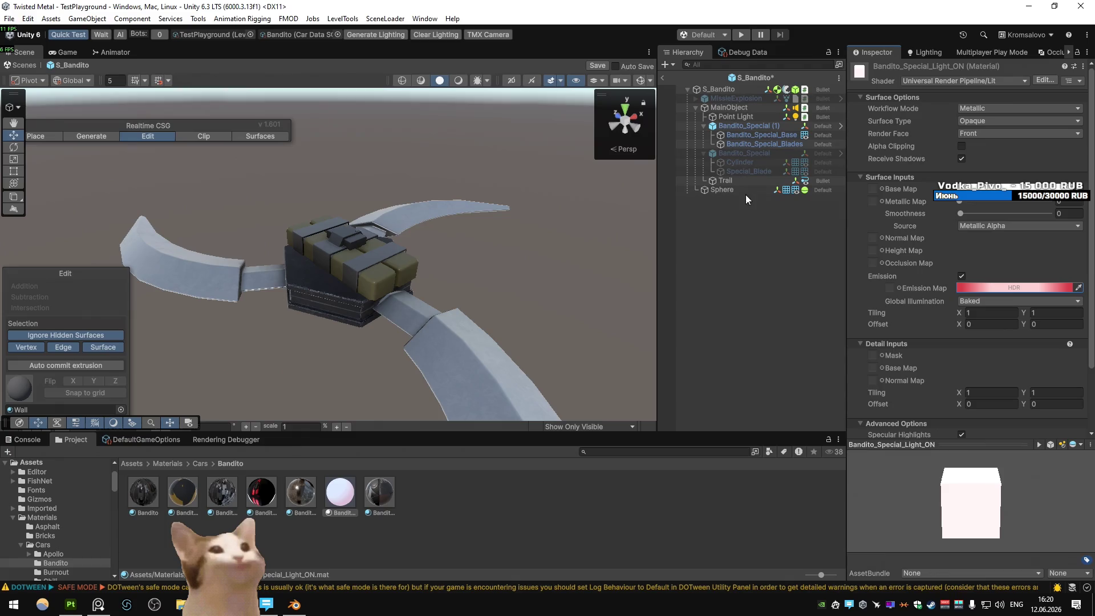
left_click(745, 143)
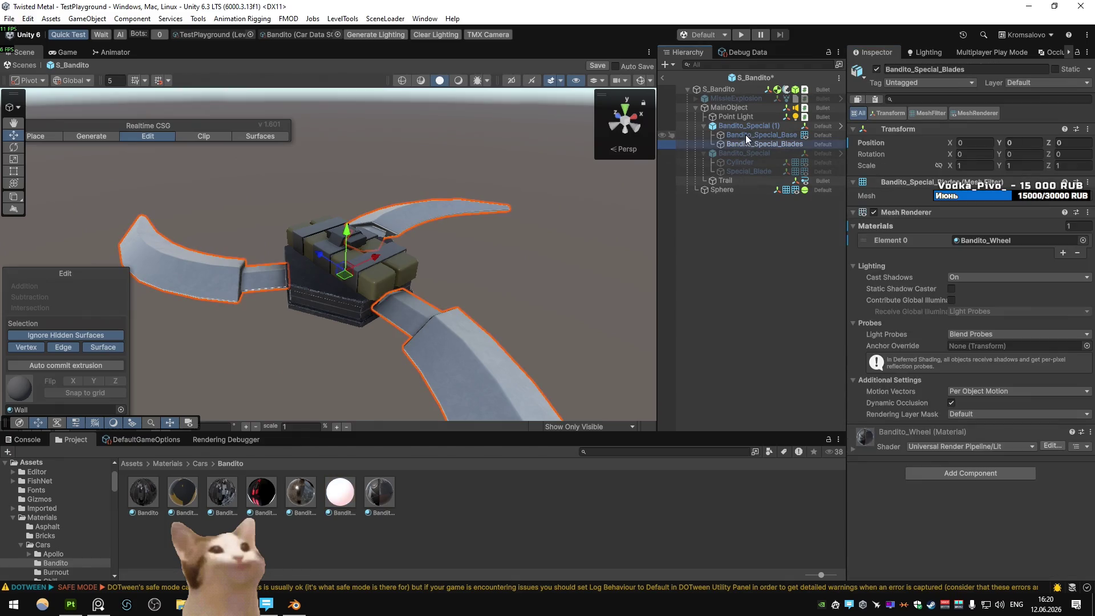
- Parent the Sphere under Bandito_Special_Base and assign it the Bandito_Special_Light_ON material
left_click(731, 191)
left_click_drag(765, 146, 772, 137)
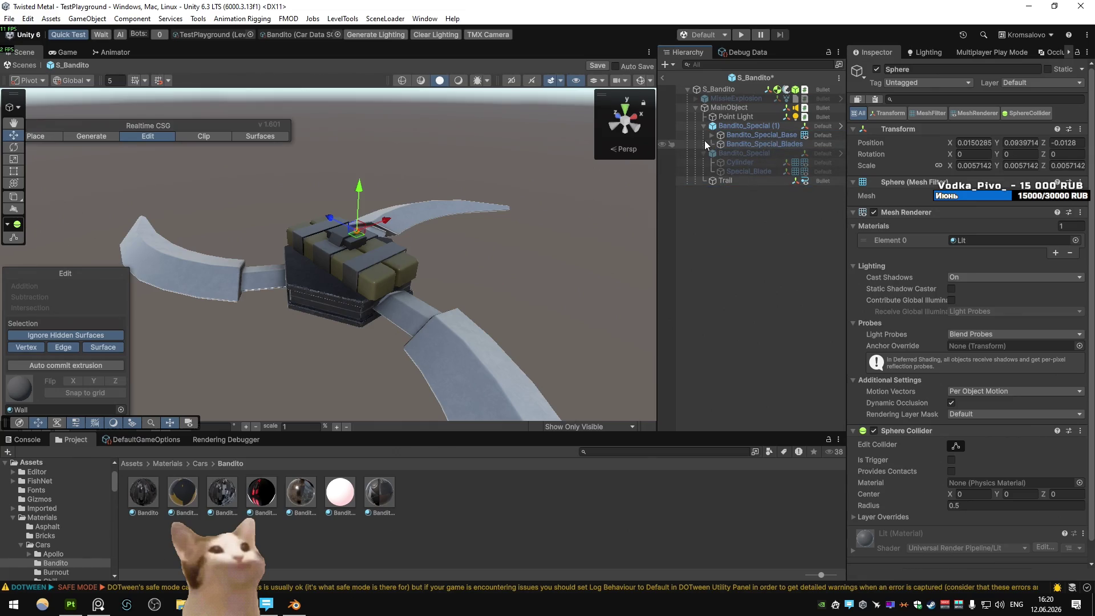
left_click(711, 135)
mouse_move(340, 492)
left_mouse_down()
mouse_move(362, 501)
mouse_move(996, 240)
left_mouse_up()
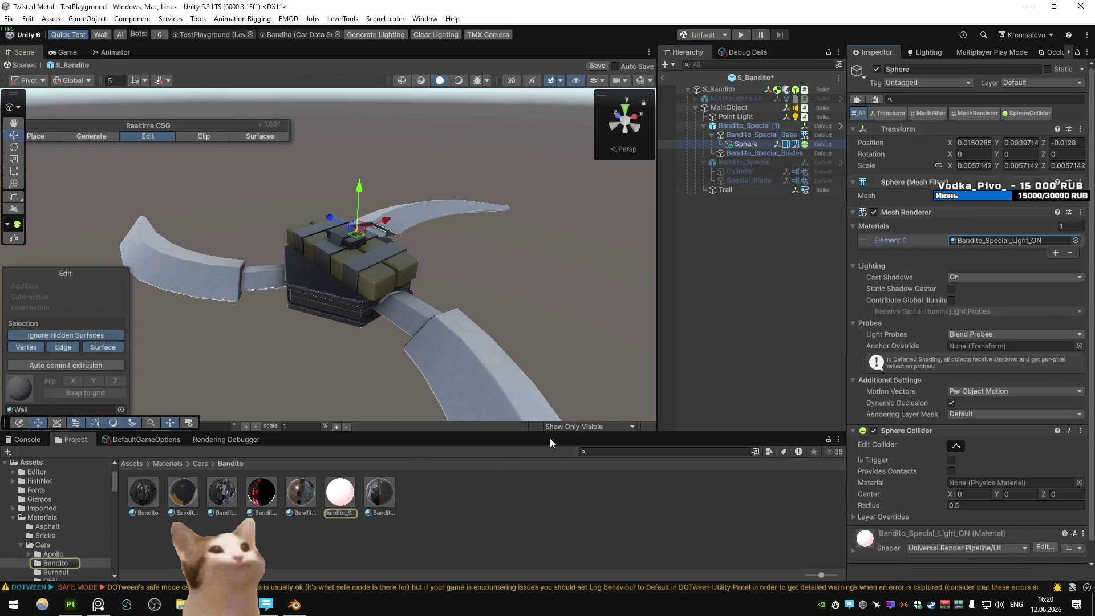
left_click(341, 491)
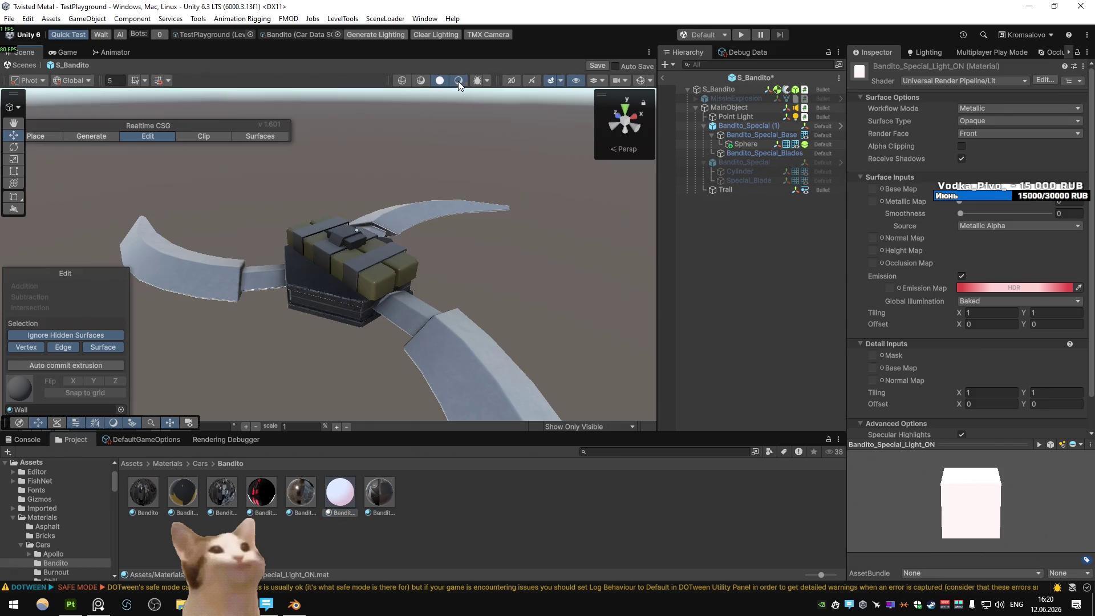
- Turn on scene lighting and raise the emission intensity in the HDR colour picker
left_click(457, 81)
left_click(995, 289)
left_click(1040, 536)
left_click(1039, 537)
left_click(1039, 536)
left_click(1039, 537)
left_click(1039, 536)
left_click(1039, 536)
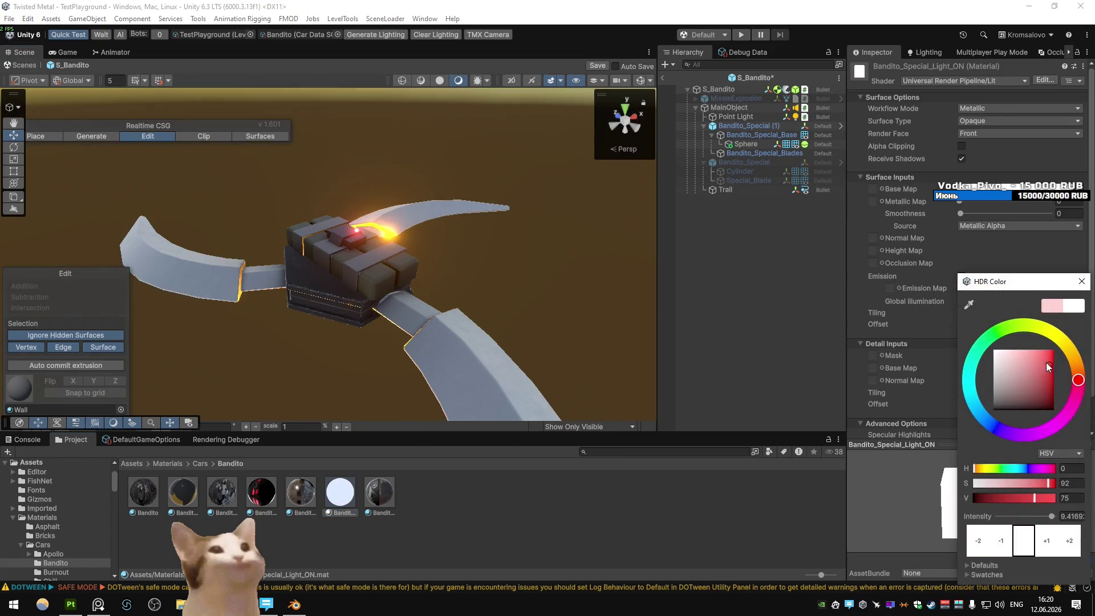
left_click(1082, 282)
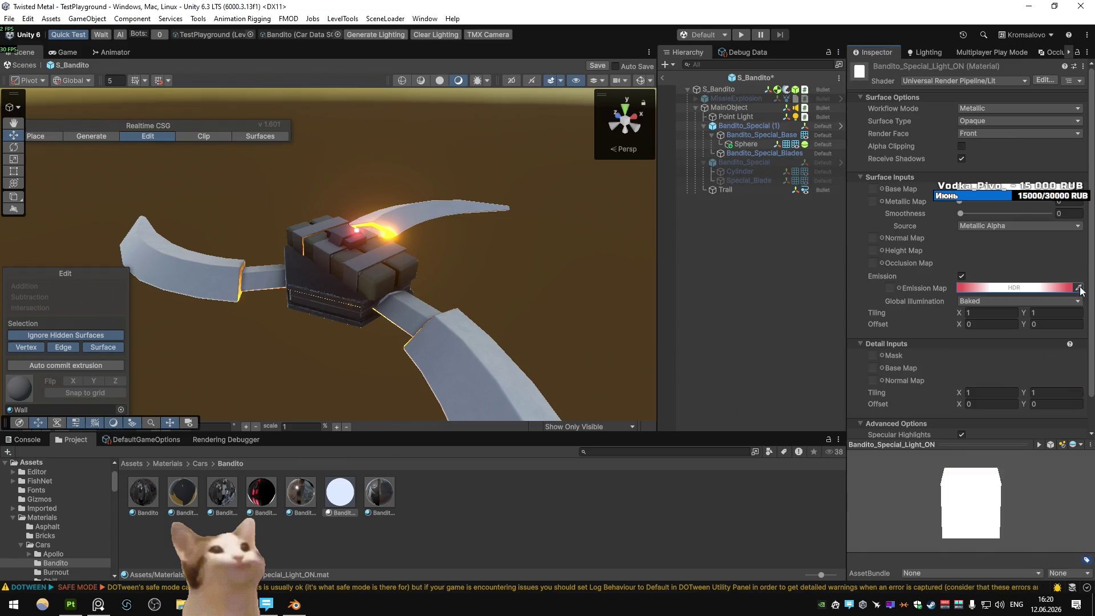
- Try emission intensity 20, then 15, and settle on 10
left_click(1021, 288)
left_click(1073, 511)
type("20")
key("BackSpace")
key("BackSpace")
type("15")
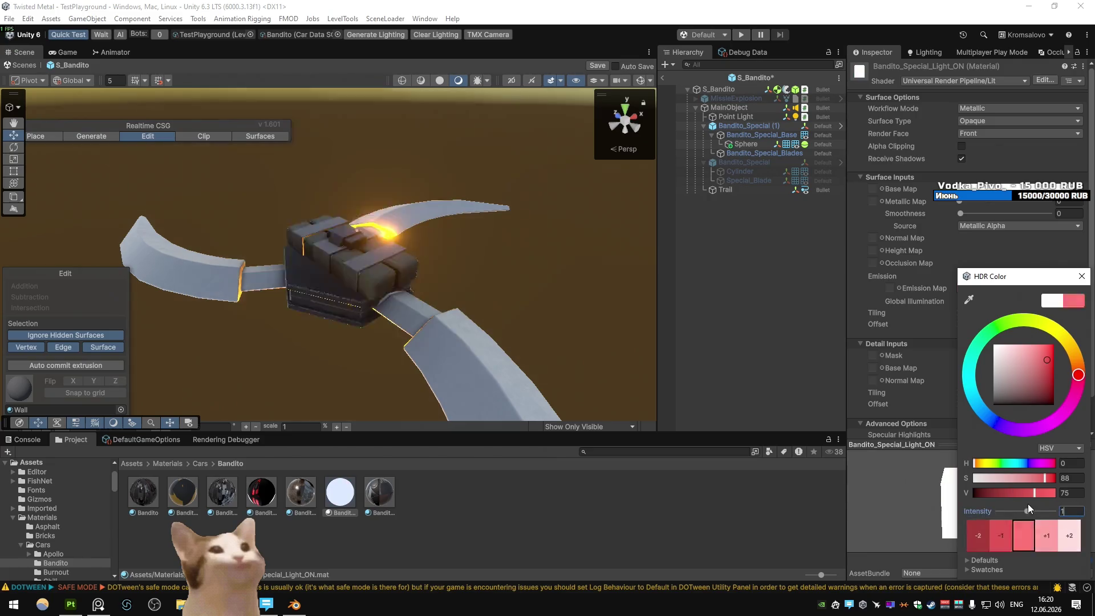
key("BackSpace")
type("0")
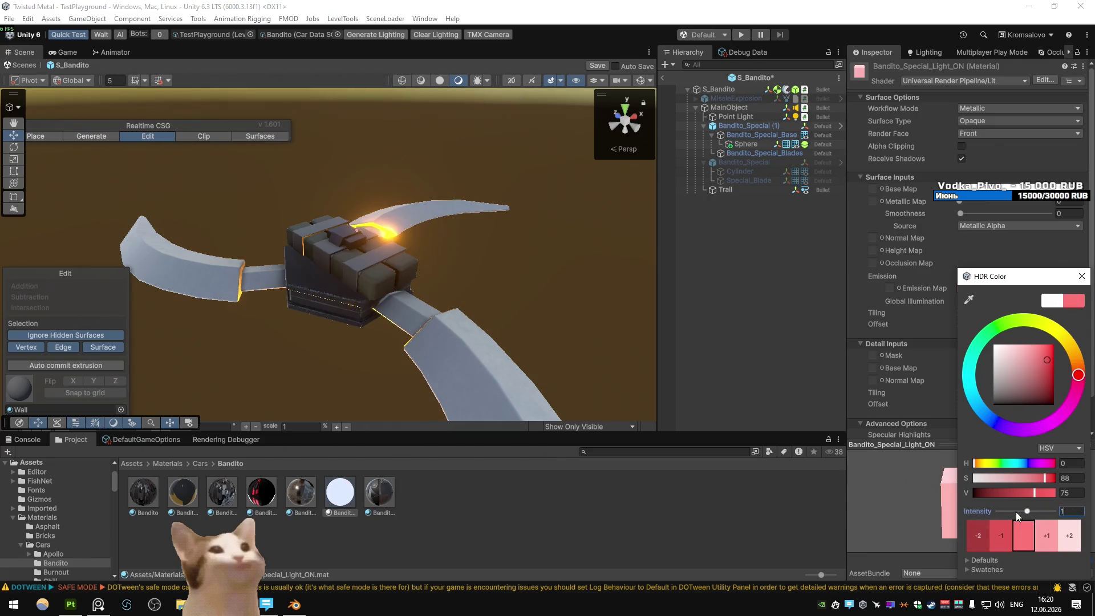
key("Return")
- Confirm the emission intensity of 10, then select the Sphere's uniform scale field
scroll(494, 275, "down", 10)
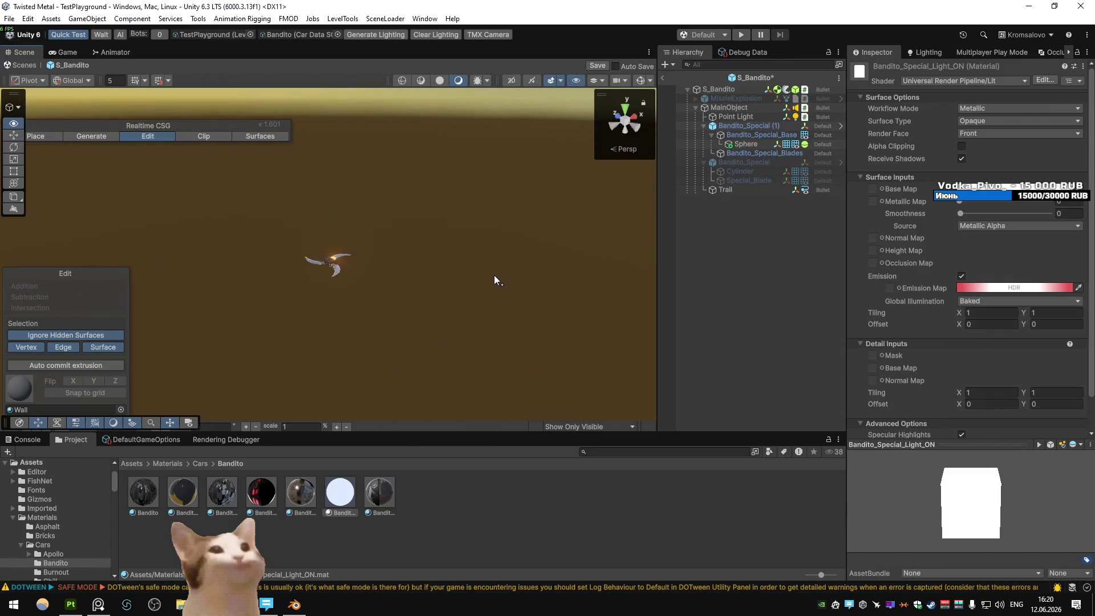
left_click(1022, 290)
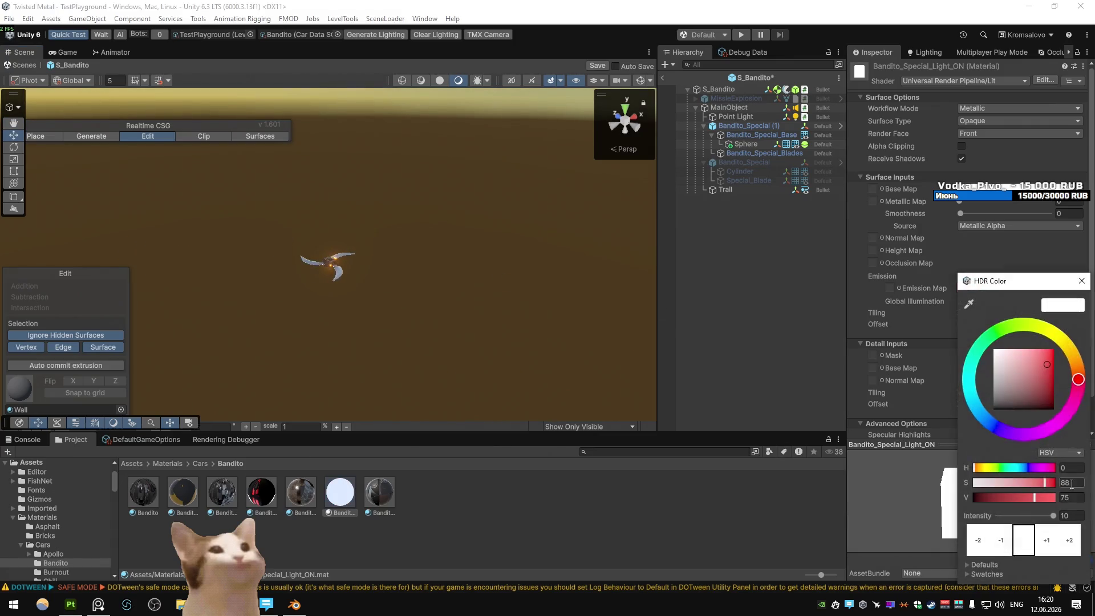
key("Return")
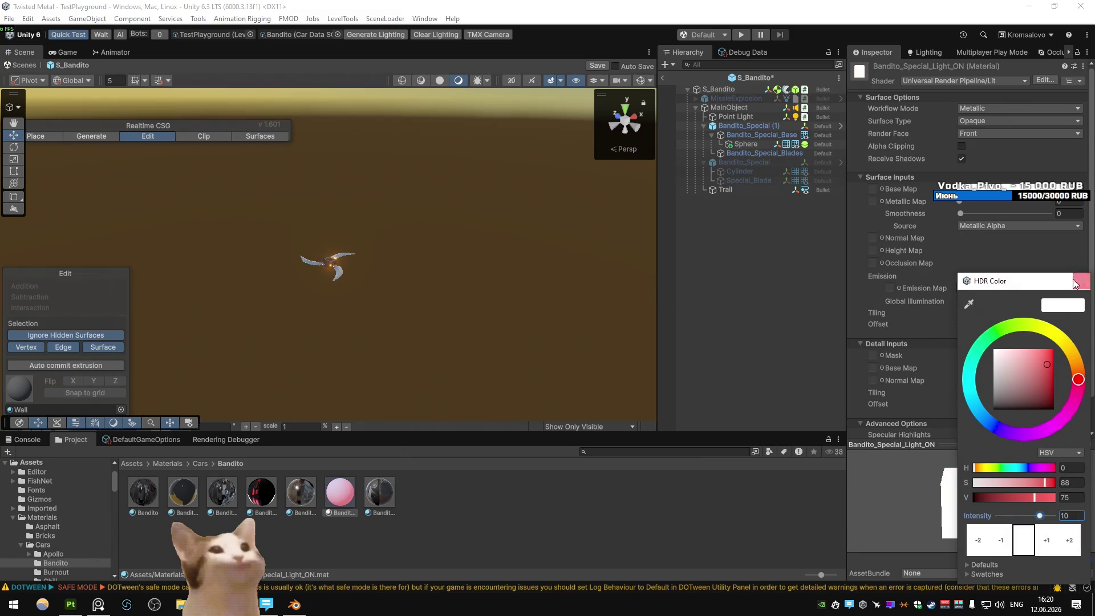
left_click(843, 178)
left_click(746, 143)
left_click(973, 166)
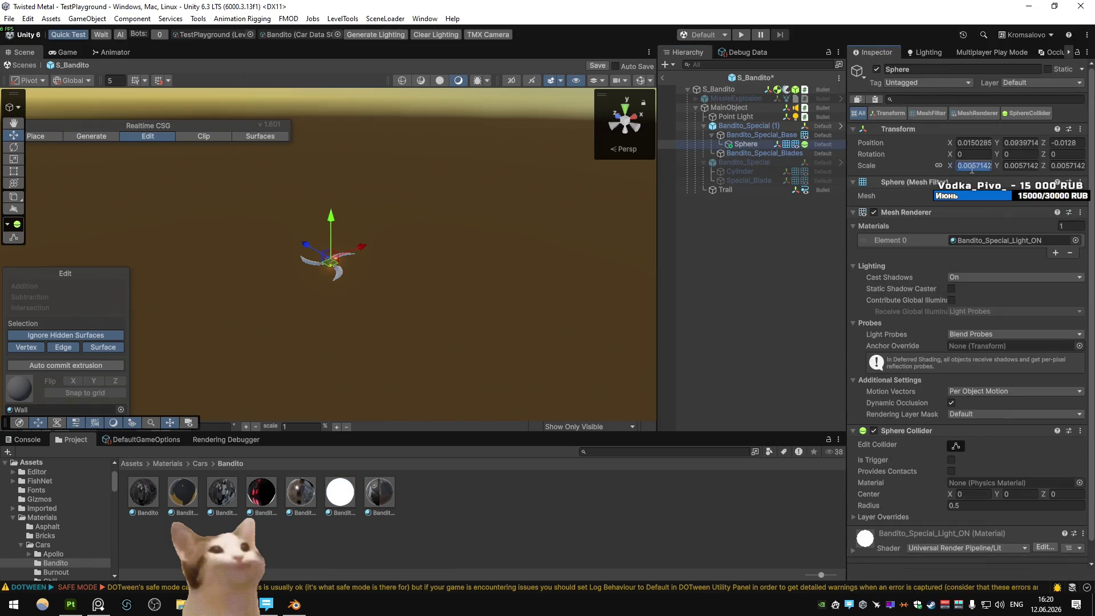
- Try Sphere scales 0.1 and 0.01, then settle on 0.02 for a small glow
type("0")
type(".1")
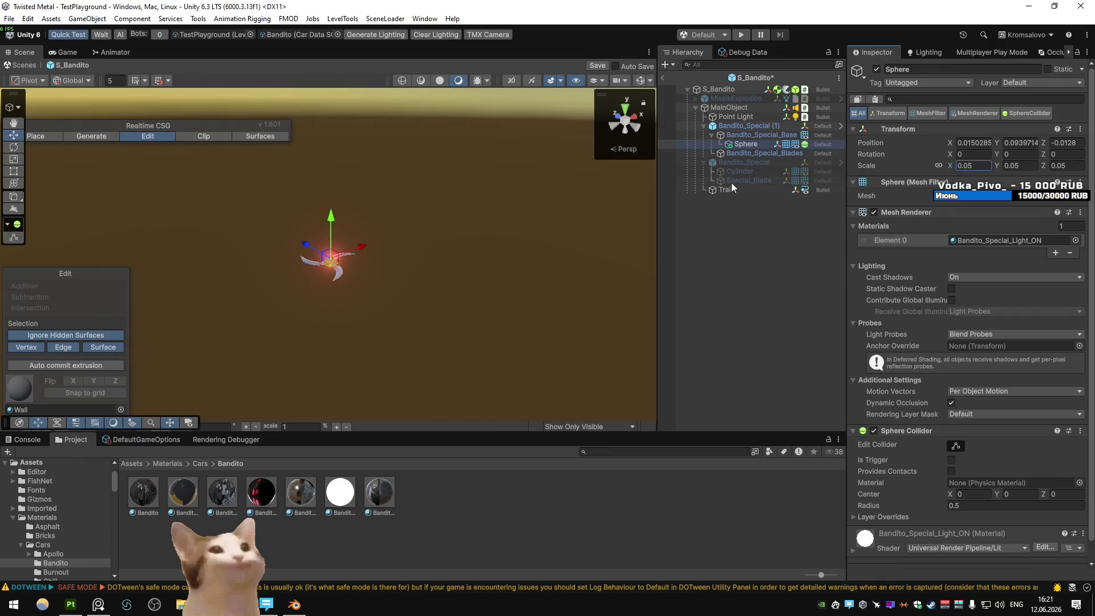
left_click(714, 237)
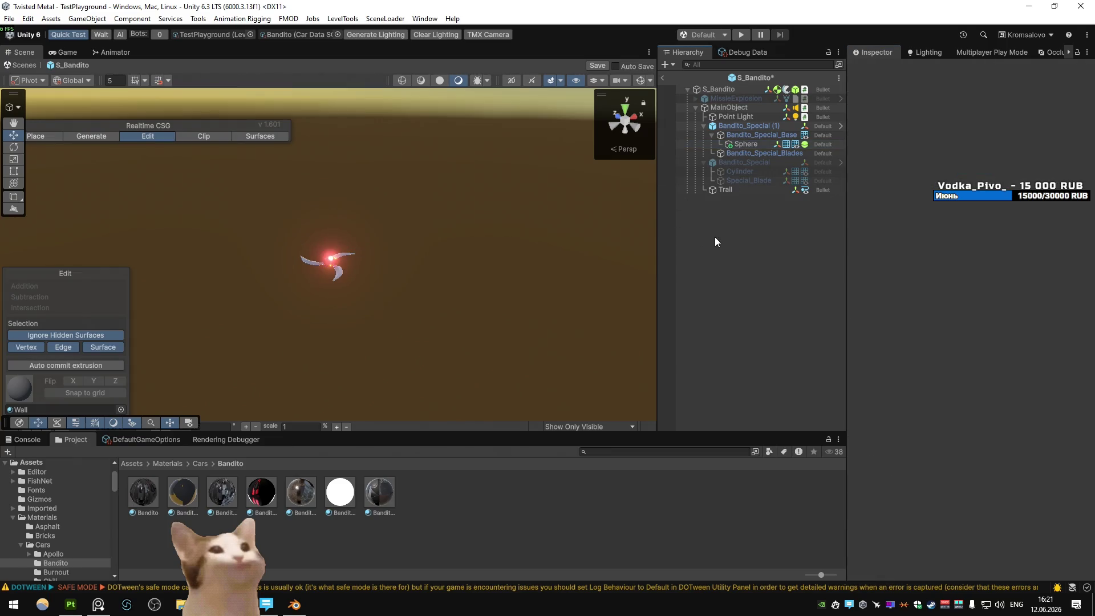
left_click(771, 143)
left_click(987, 166)
type("0.01")
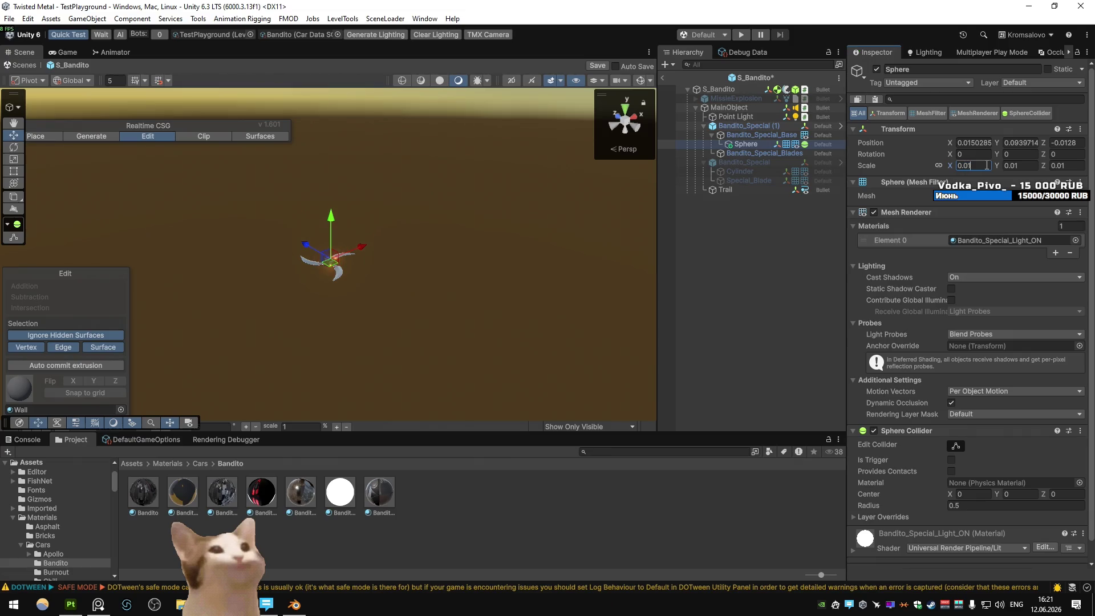
left_click(790, 259)
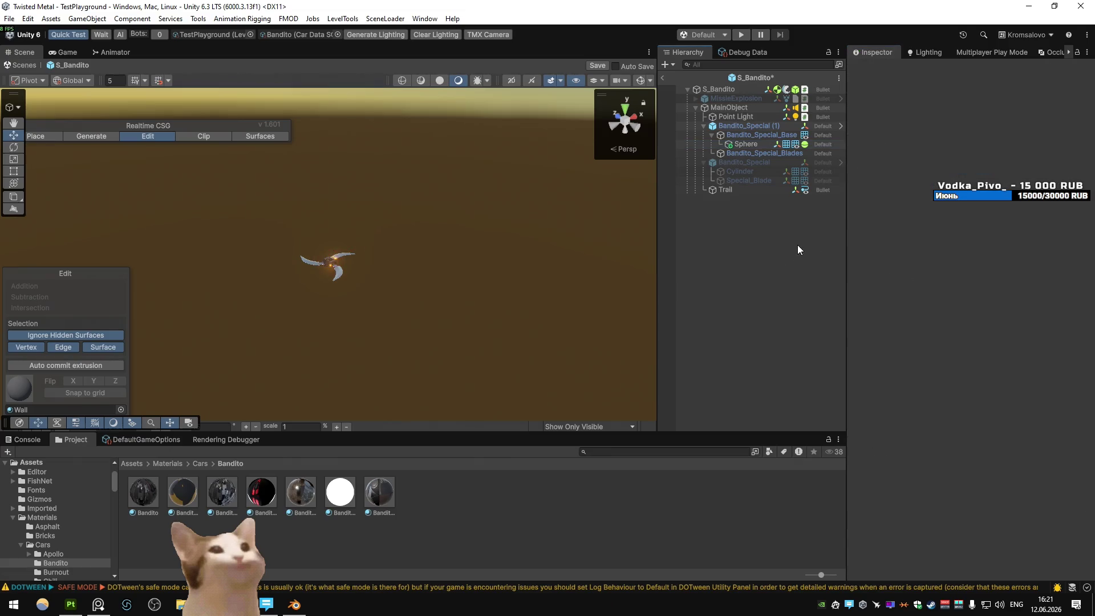
left_click(754, 152)
left_click(763, 145)
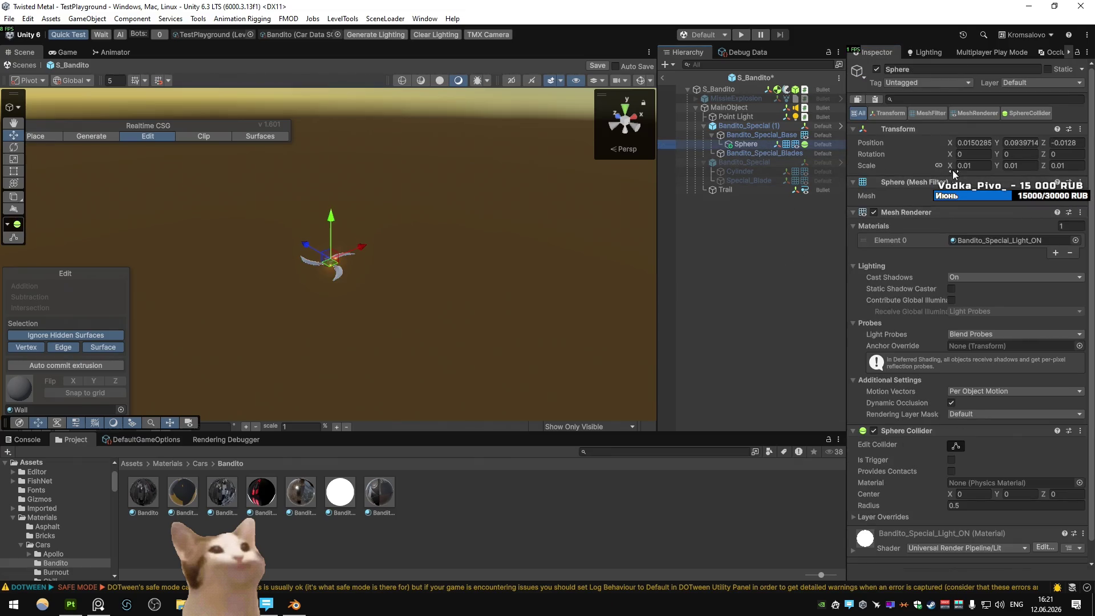
left_click(697, 252)
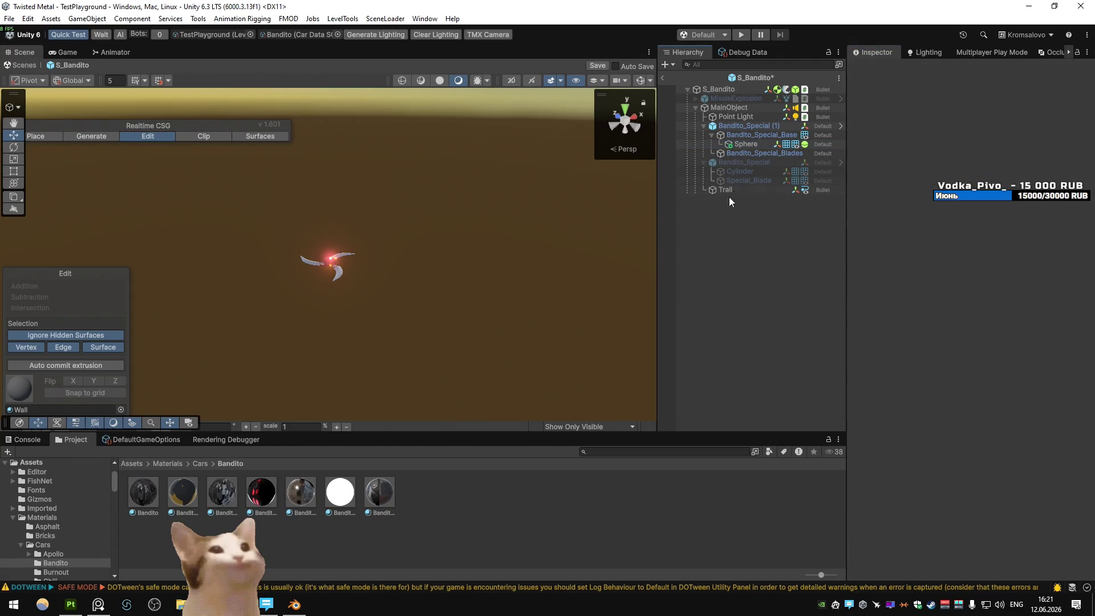
left_click(751, 143)
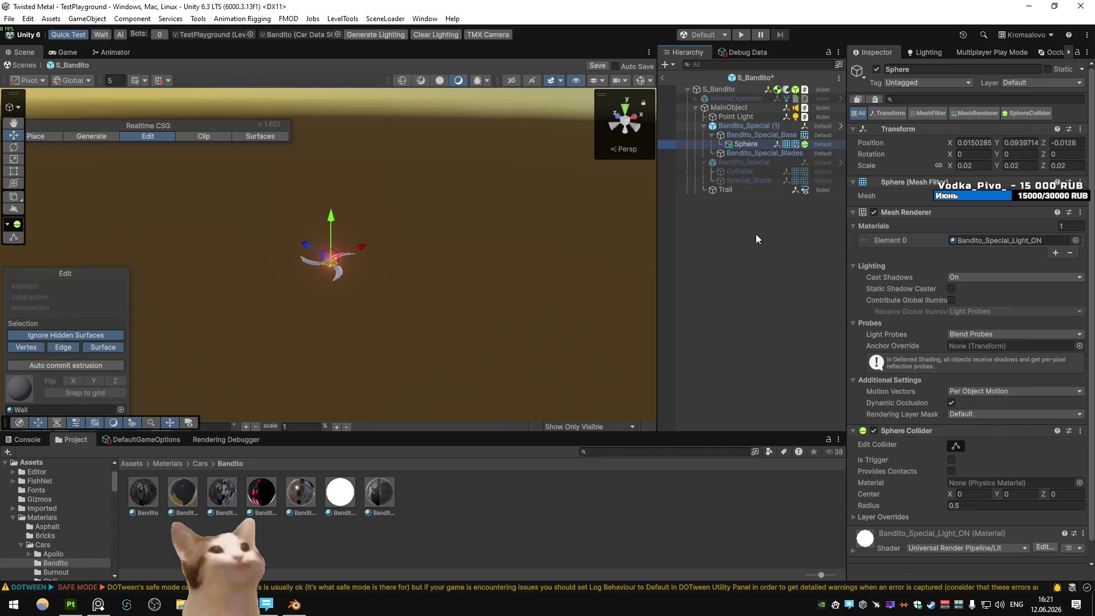
- Rename the material to Bandito_Special_Light and open Weapon_Bandito_Projectile.cs from S_Bandito
left_click(353, 500)
left_click(353, 500)
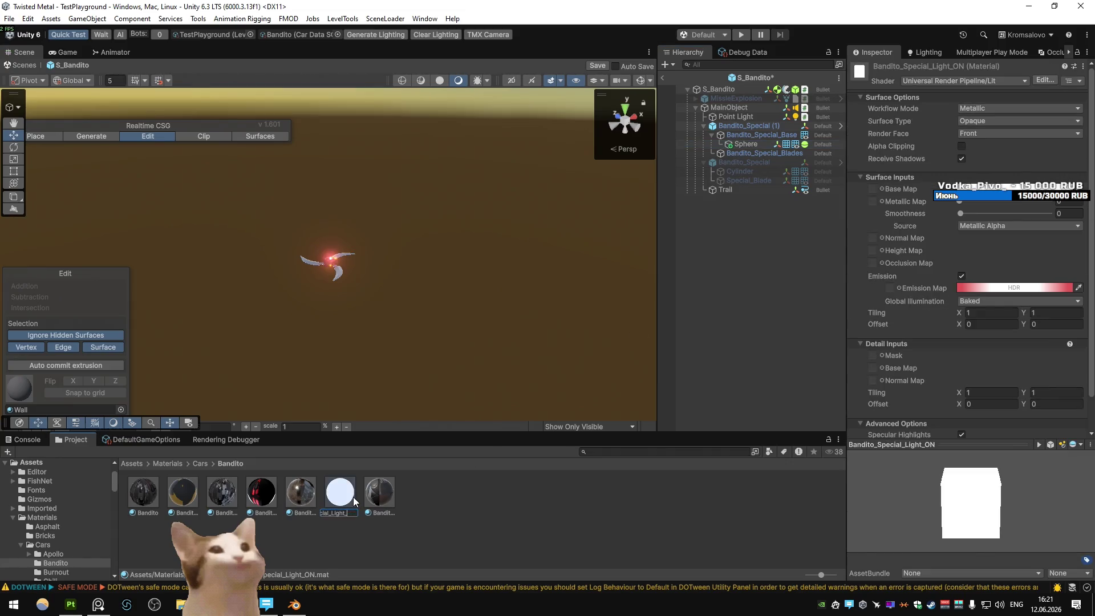
key("Return")
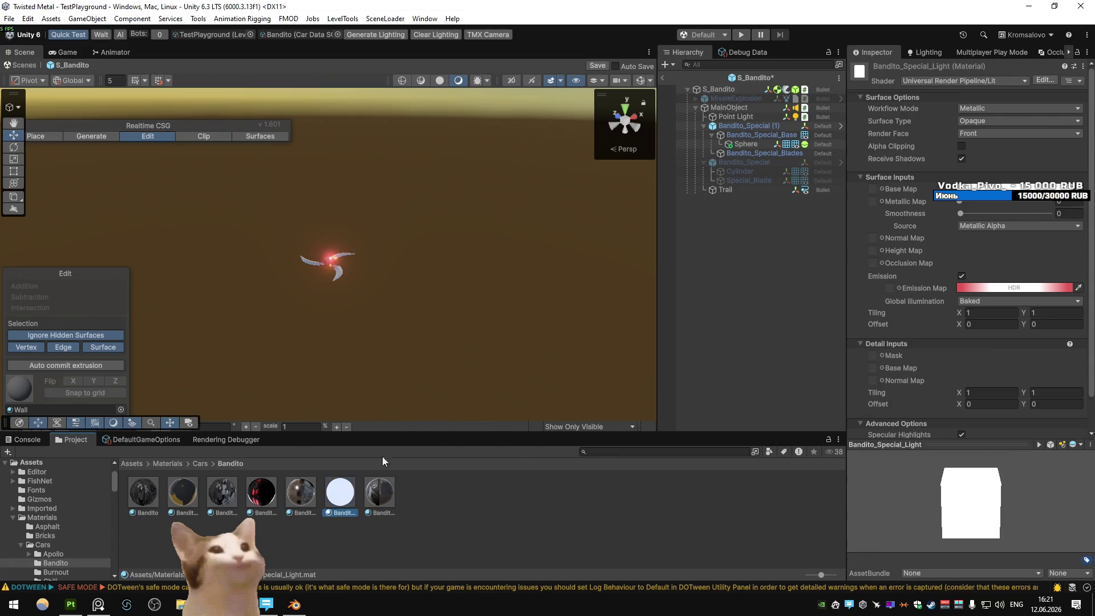
left_click(717, 90)
double_click(981, 247)
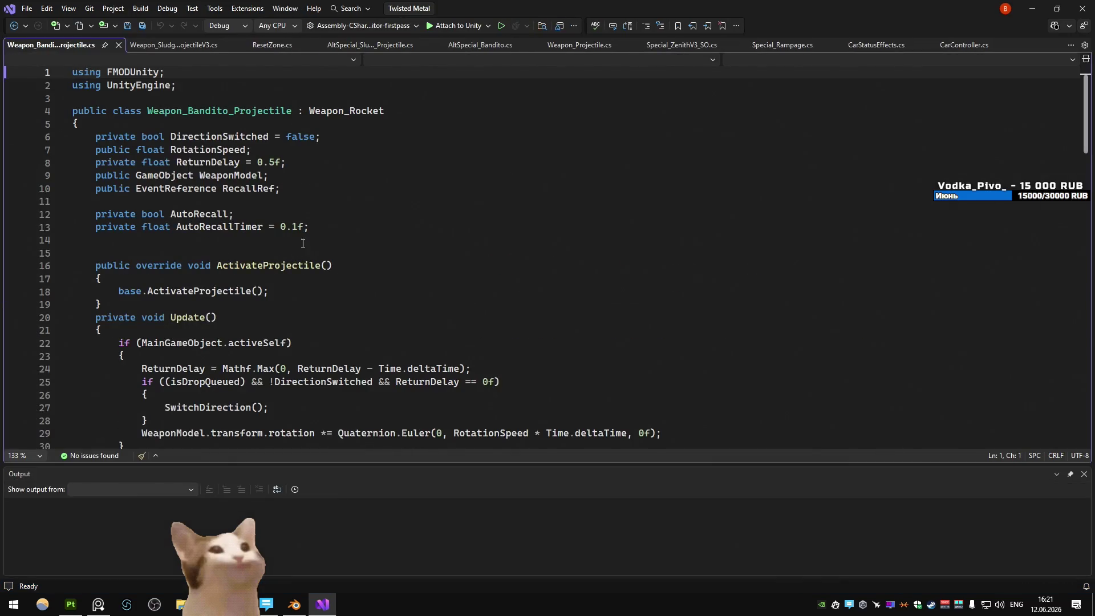
- Duplicate the WeaponModel field as BlinkingLightGO and save the script
left_click(336, 174)
key("ctrl+d")
double_click(240, 189)
type("Bl")
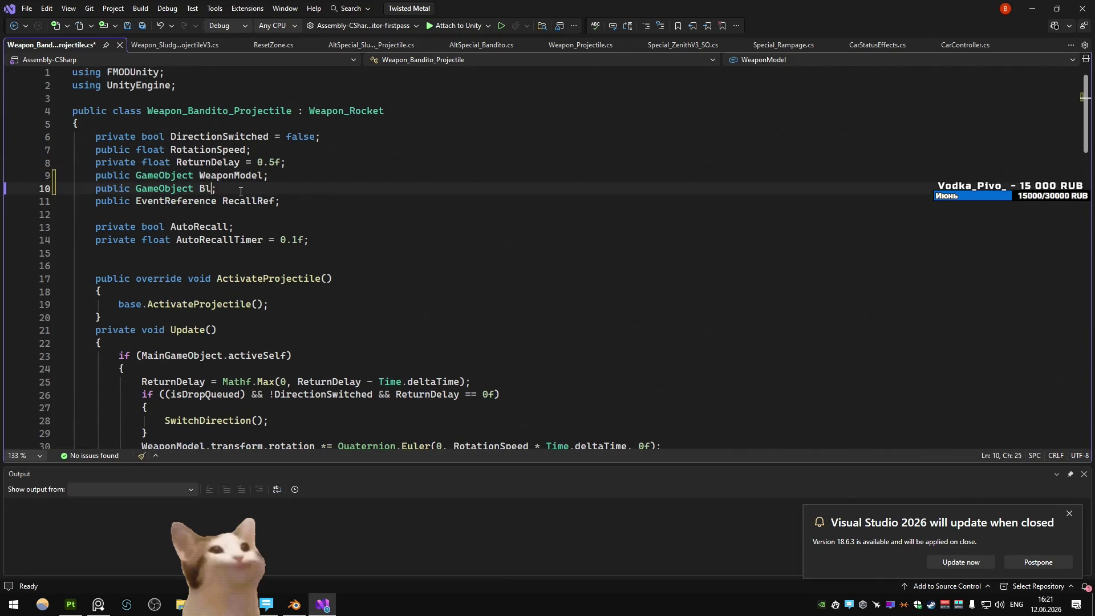
type("inkingLightGO")
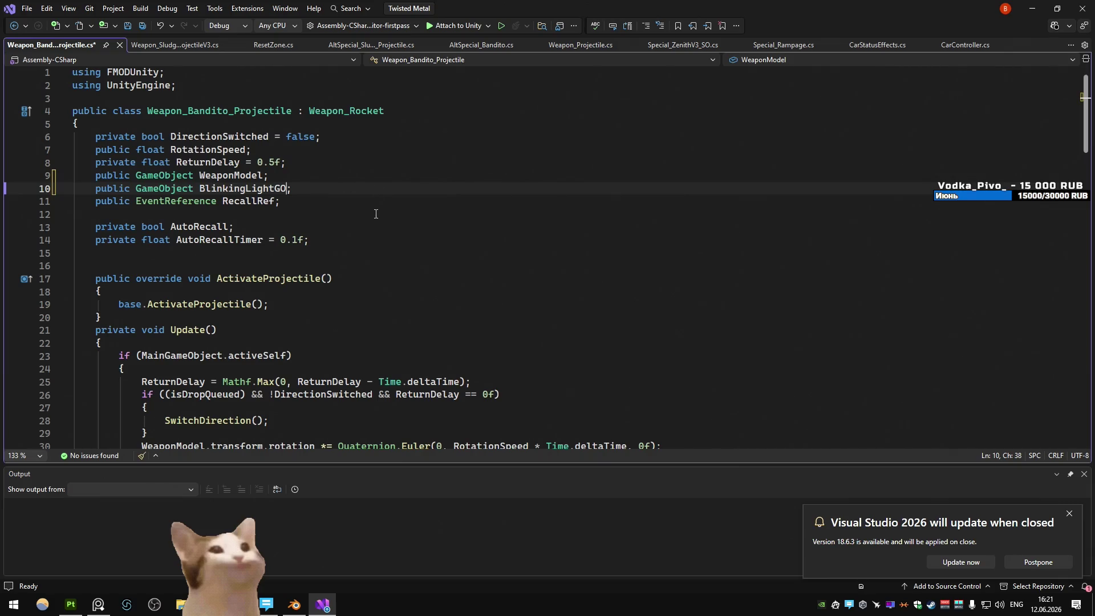
key("ctrl+s")
- Add float fields BlinkingLightTimer and public BlinkingLightSpeed below AutoRecallTimer
scroll(359, 244, "down", 5)
scroll(359, 244, "up", 5)
left_click(409, 243)
key("Return")
key("Return")
key("Return")
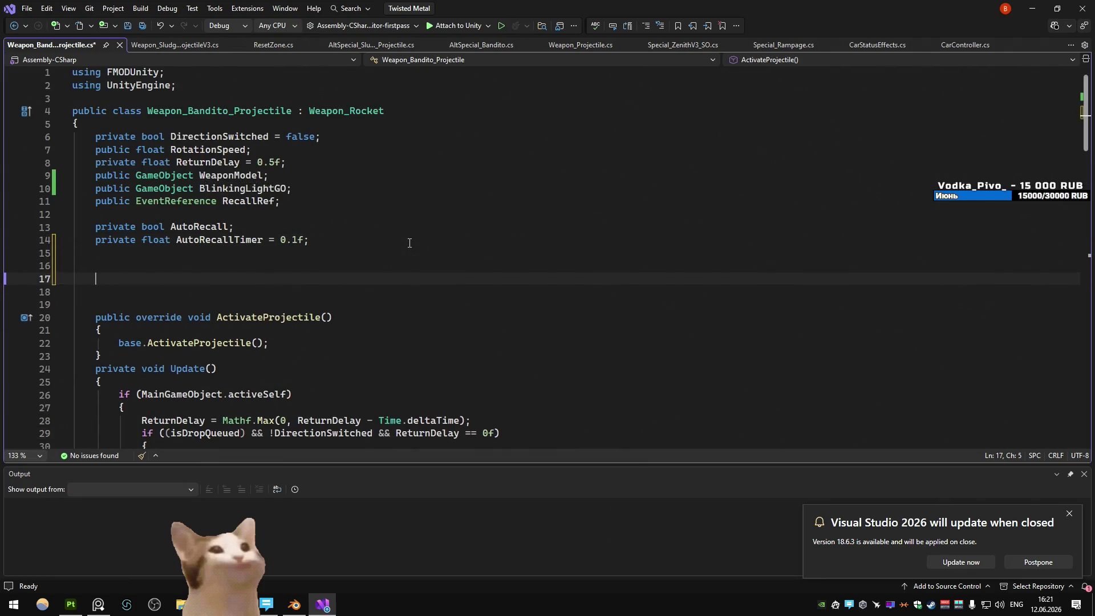
type("private")
key("BackSpace")
key("BackSpace")
key("BackSpace")
type("private Blinki")
type("ng")
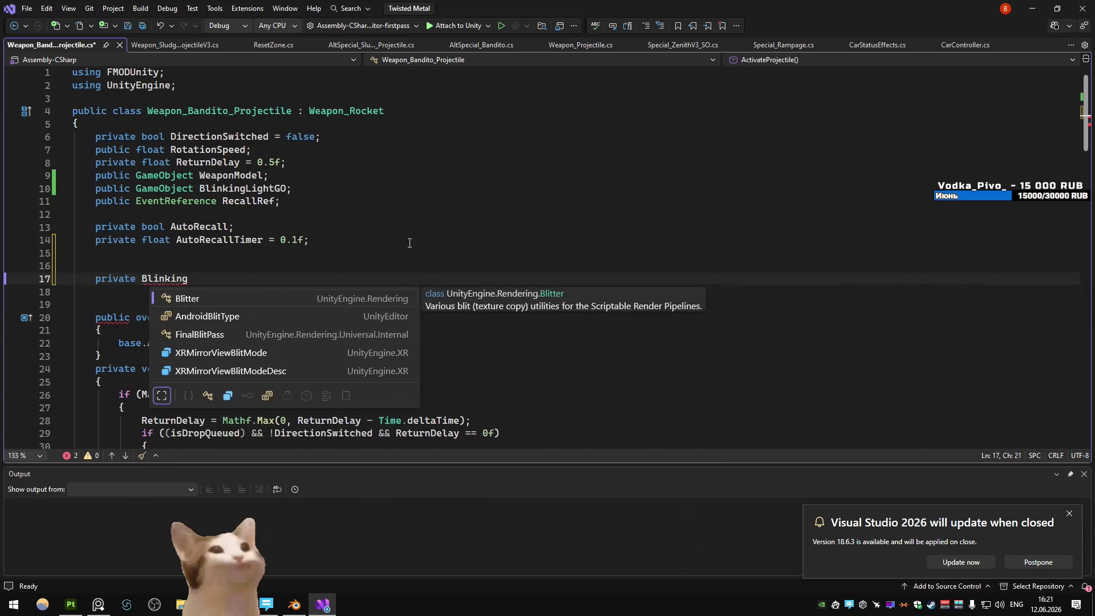
type("LightTimer;")
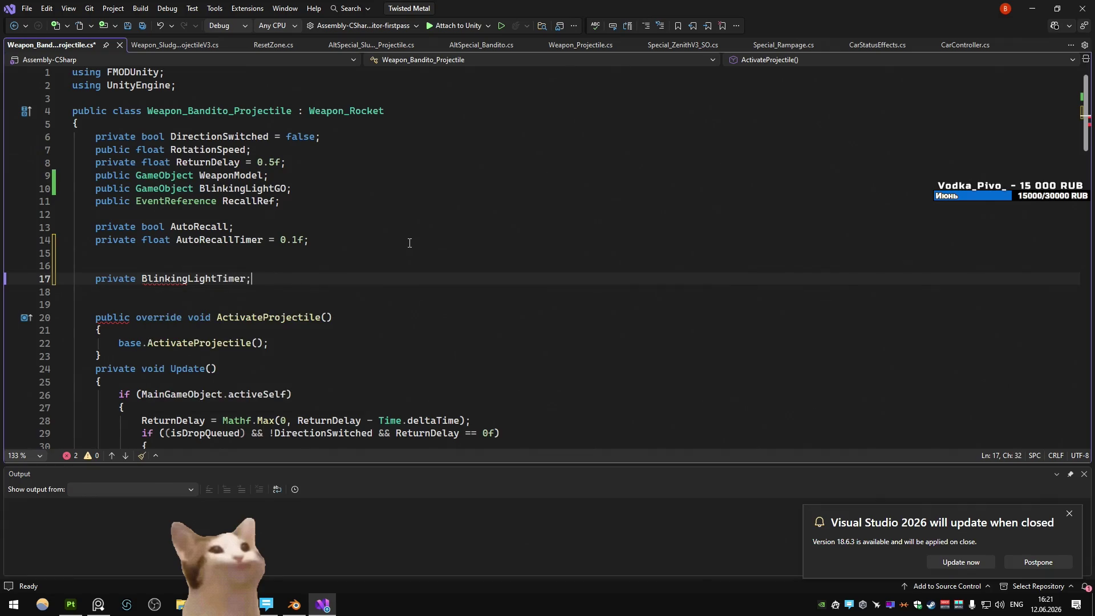
key("Return")
key("BackSpace")
type("float")
key("End")
key("Return")
type("p")
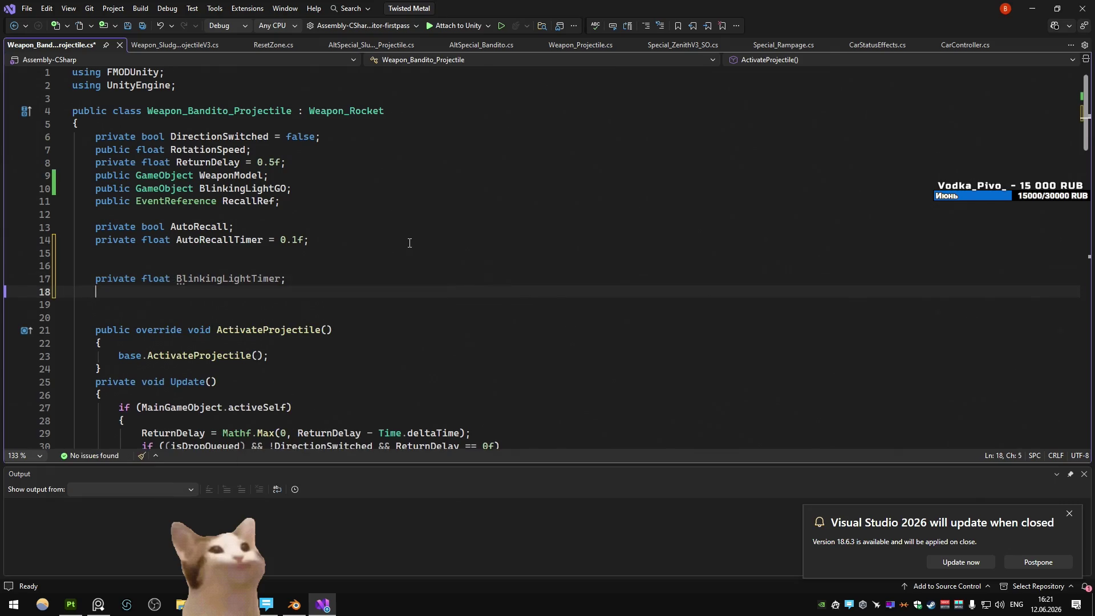
type("ublic float")
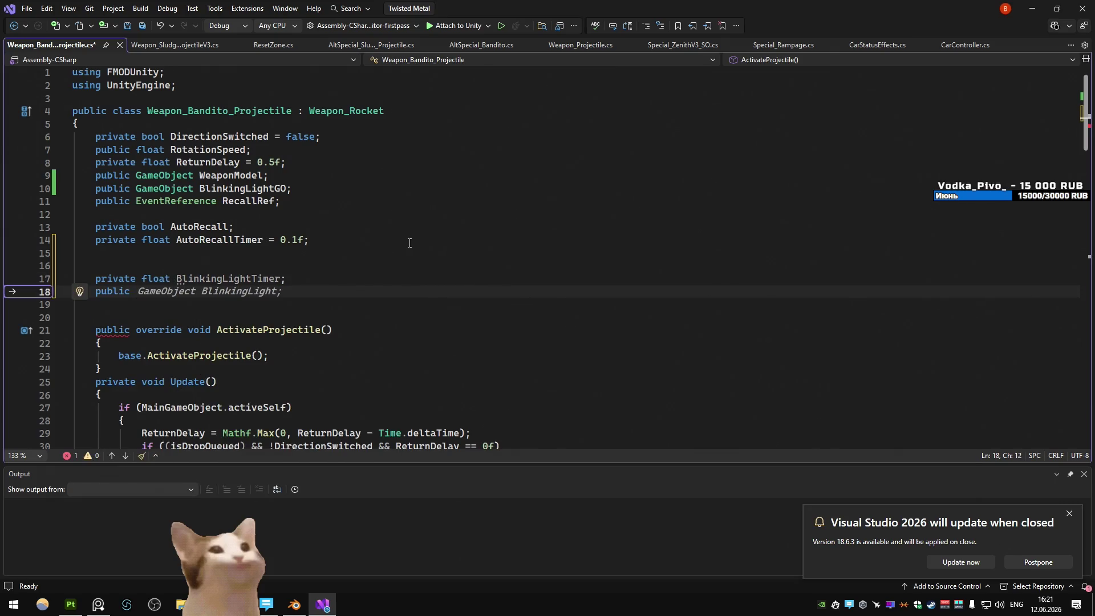
key("Tab")
- Add BlinkingLightGO.SetActive(false) in Update's else branch
scroll(332, 281, "down", 4)
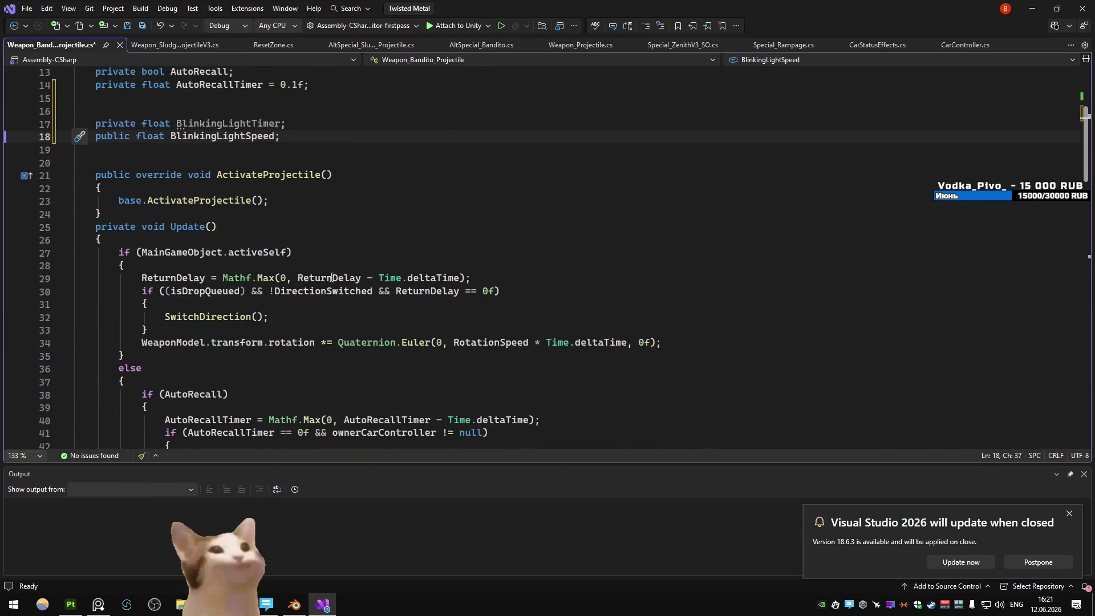
left_click(299, 251)
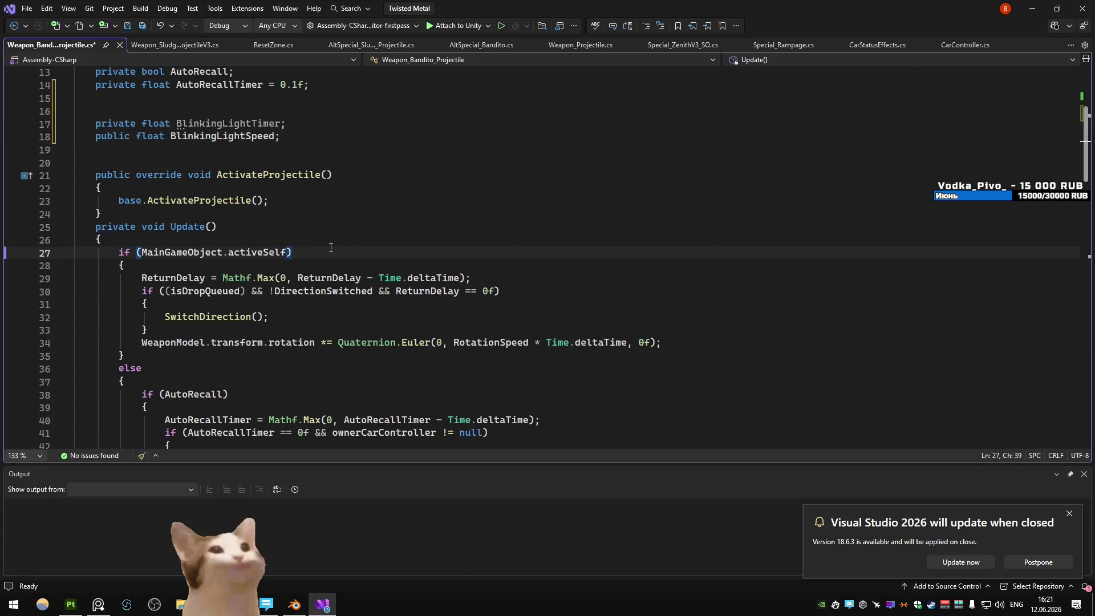
scroll(329, 246, "down", 3)
left_click(255, 264)
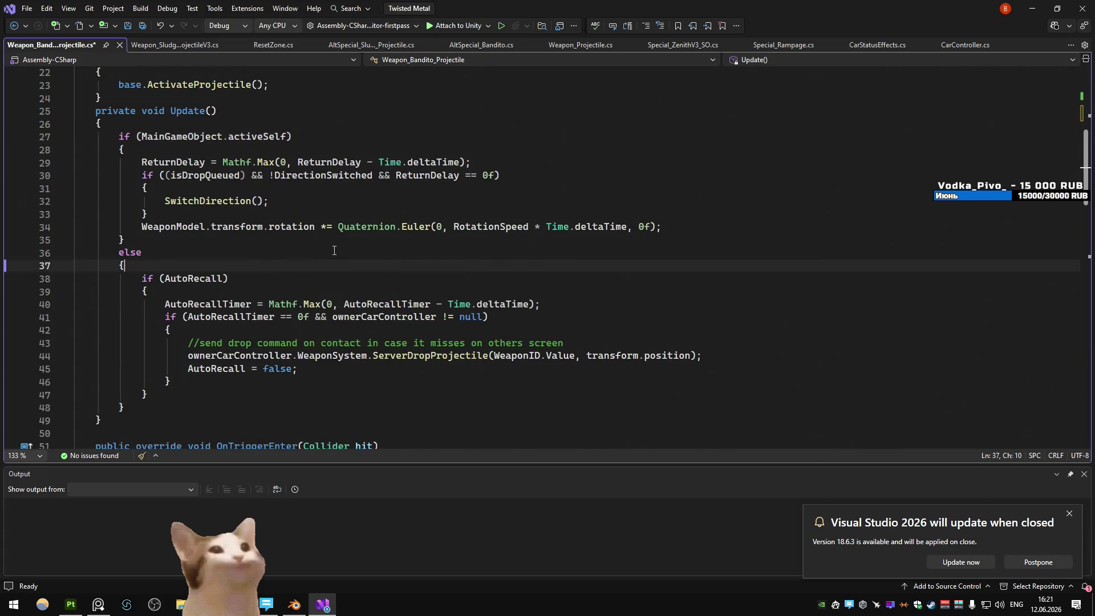
key("Return")
type("Blink")
key("Tab")
type(".setA(false);")
key("BackSpace")
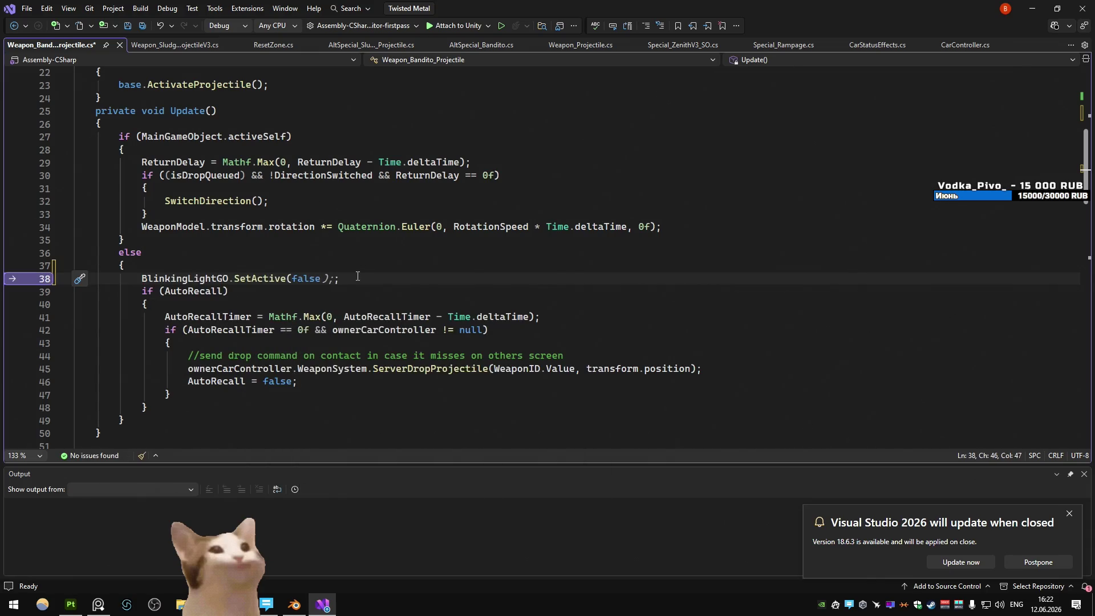
key("Left")
key("Up")
key("Up")
key("Up")
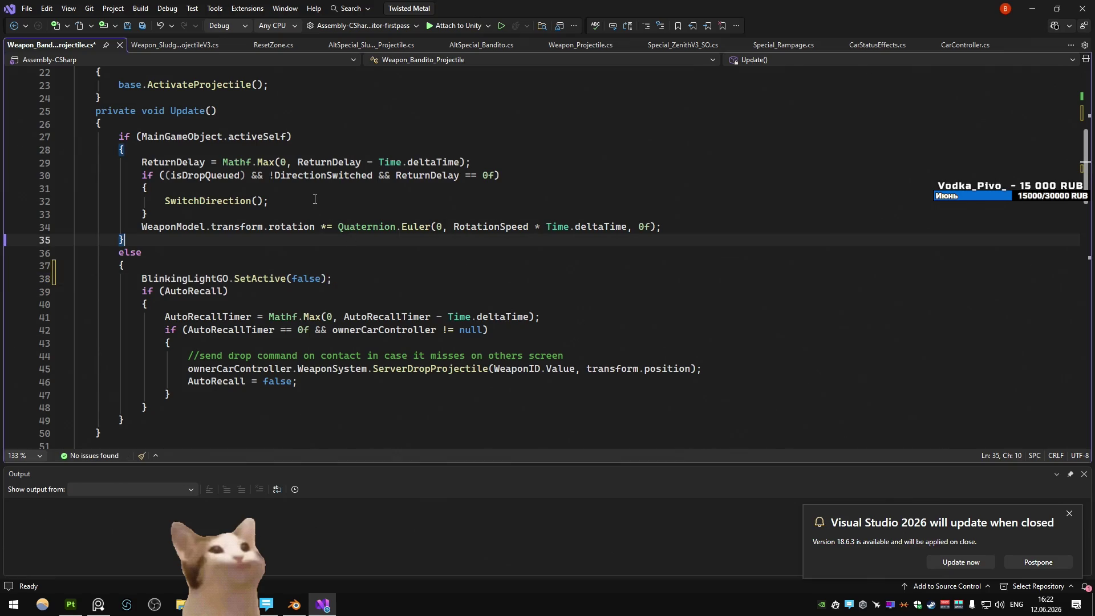
key("Up")
key("Up")
key("Up")
scroll(444, 166, "up", 3)
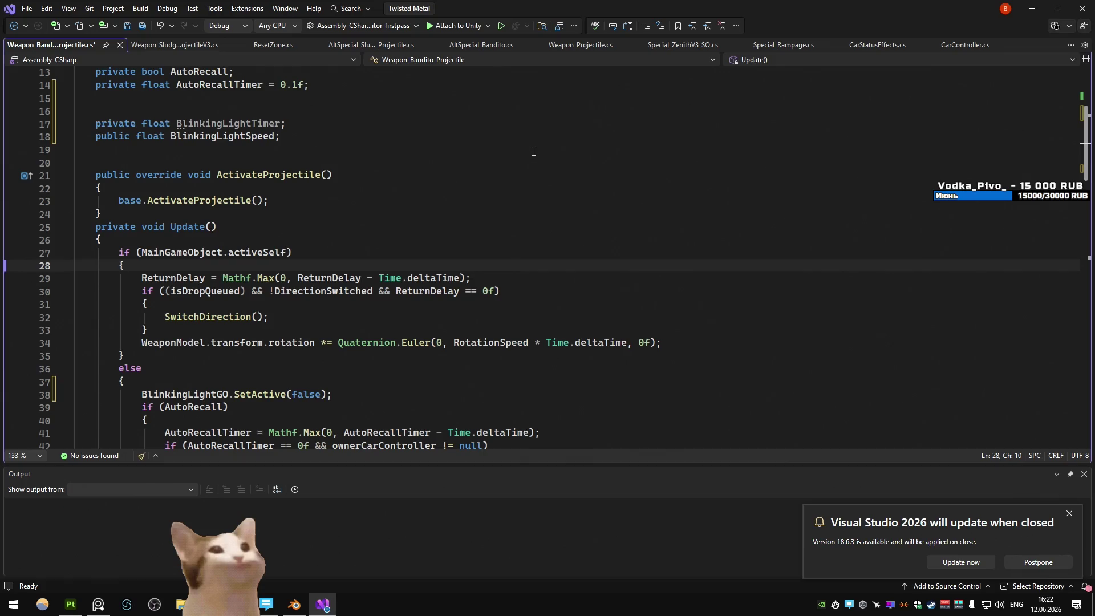
- Add KromsUtils.TimerCountDown(ref BlinkingLightTimer) after the rotation line in Update
left_click(749, 338)
key("Return")
key("Return")
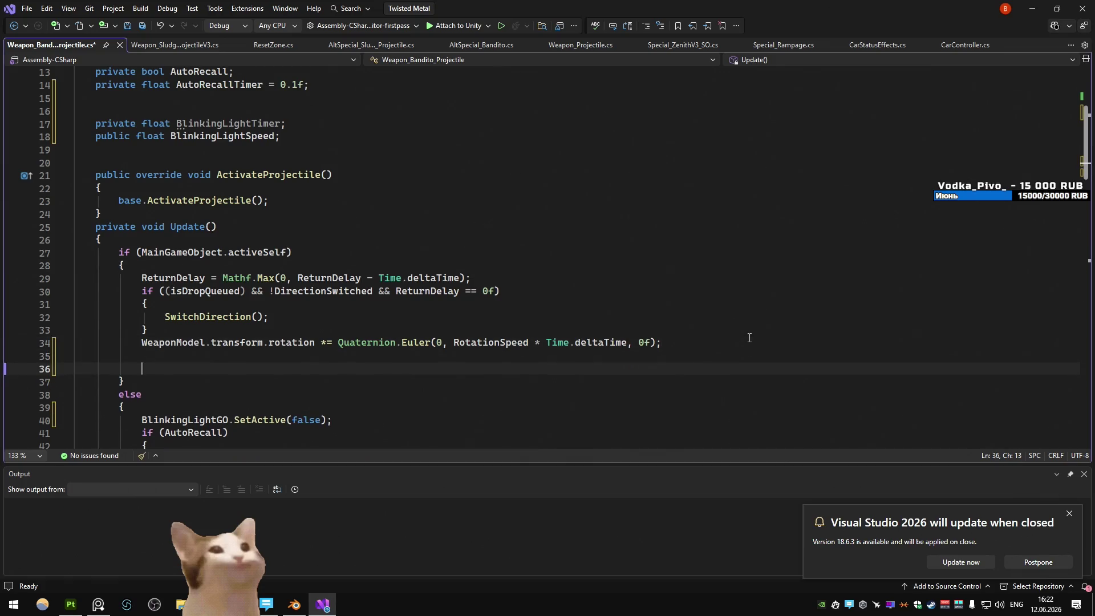
type("blin")
key("Down")
key("Down")
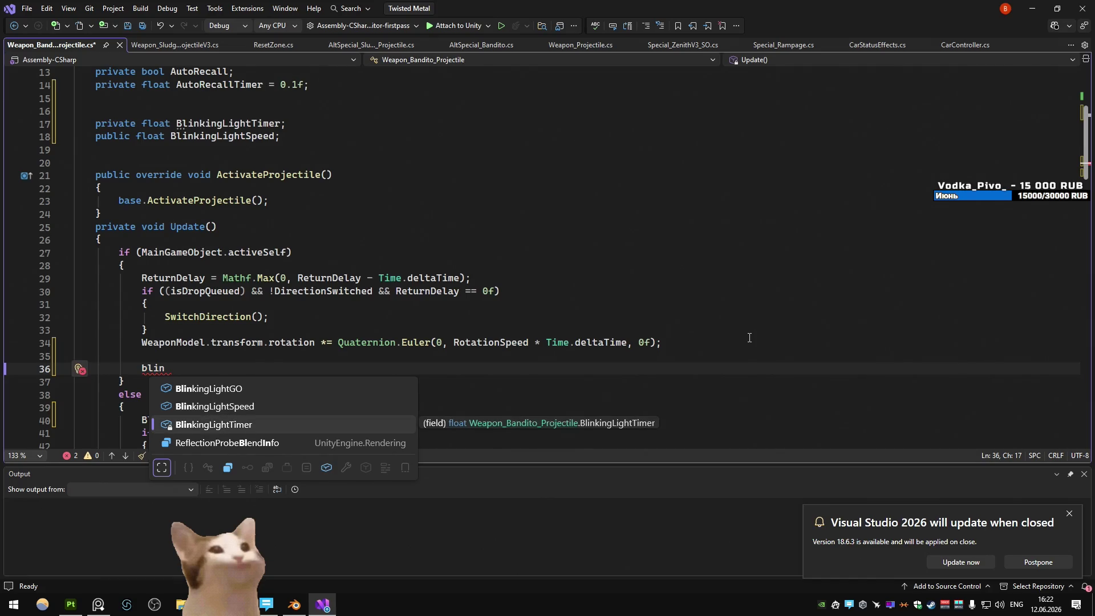
key("BackSpace")
key("BackSpace")
key("BackSpace")
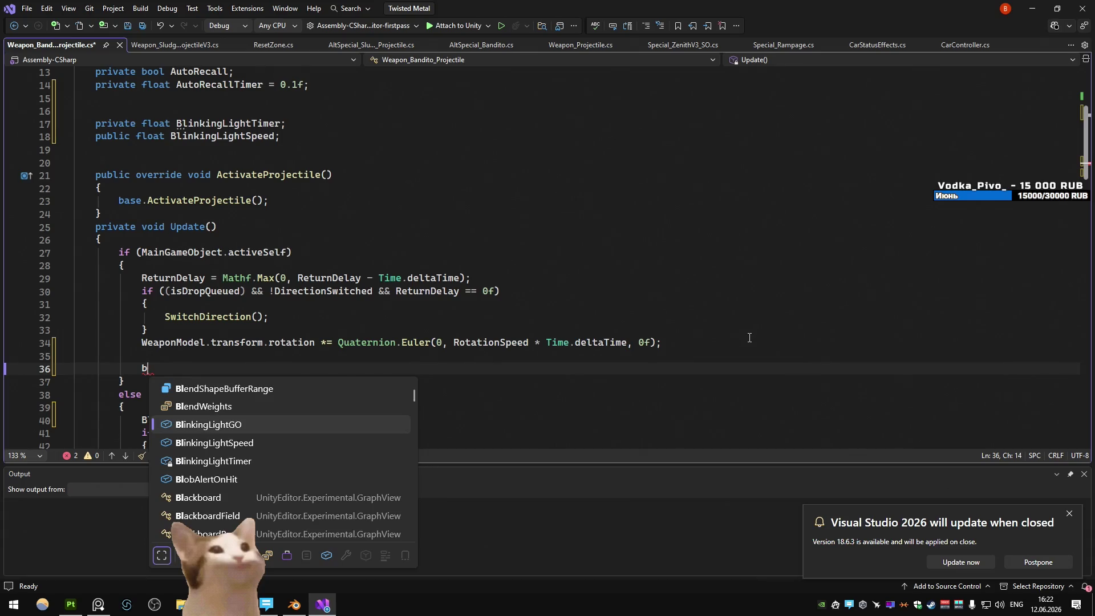
type("krom.ti(")
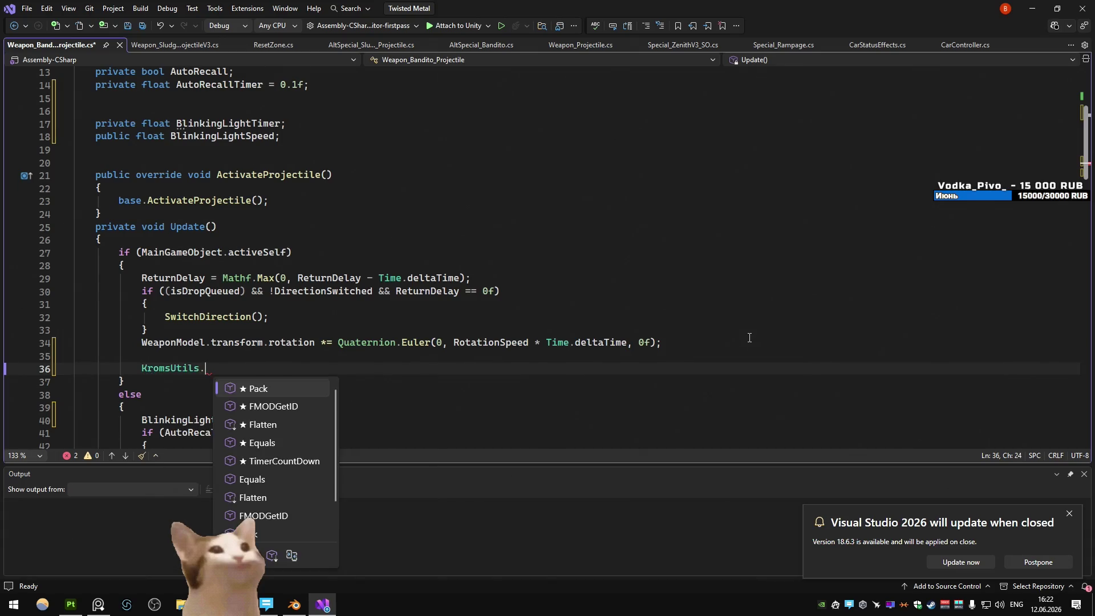
type("ref blin")
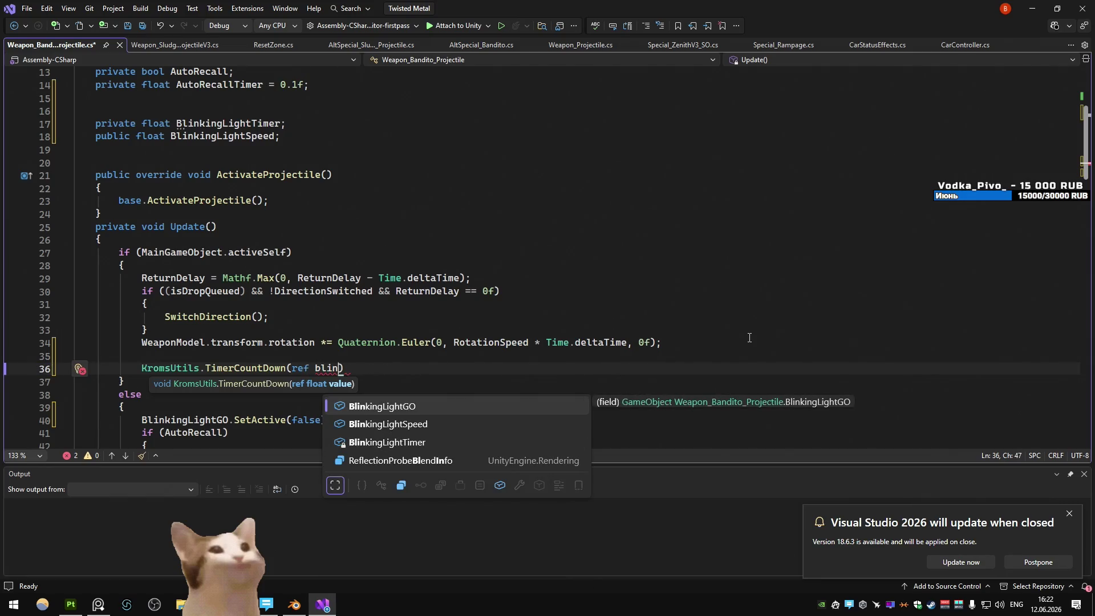
key("Down")
key("Down")
type(")")
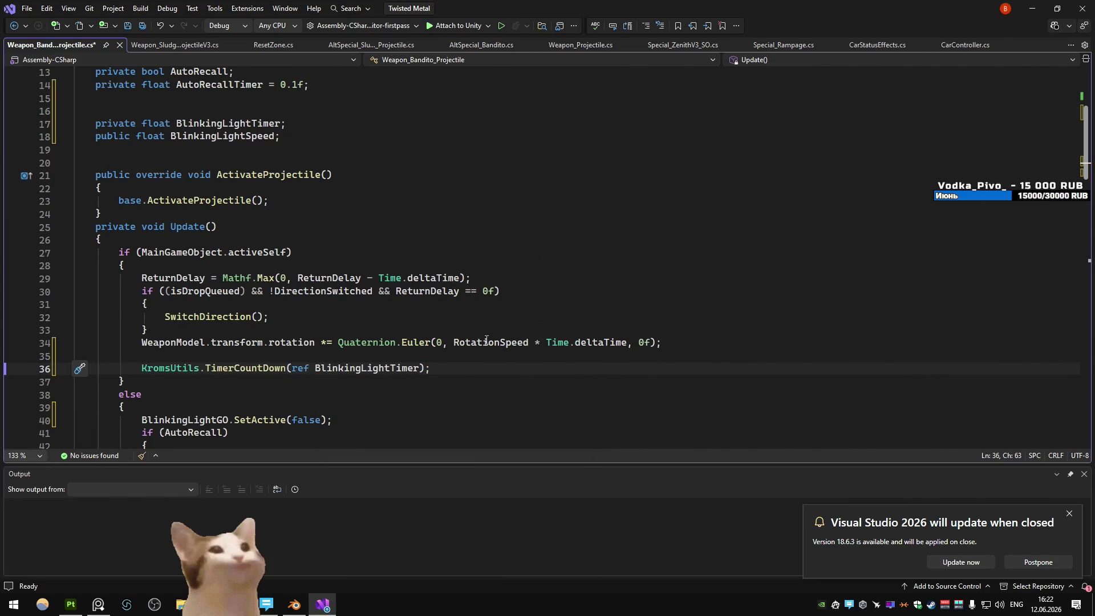
- Add an if (BlinkingLightTimer == 0f) block below the countdown call
key("Return")
type("if (")
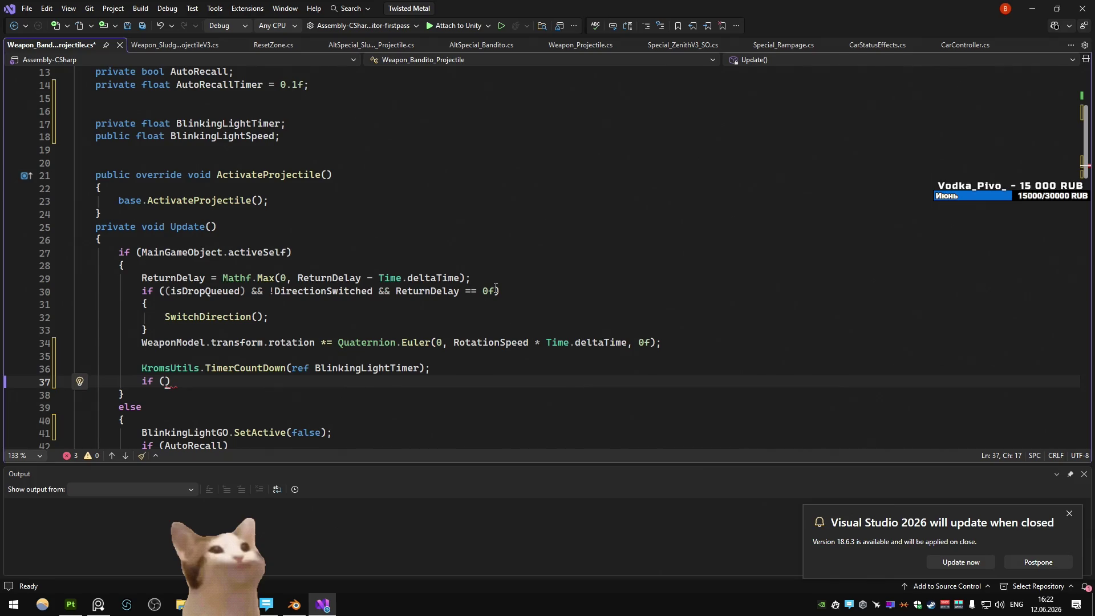
type("BlinkingLightTimer == ")
type("0f)")
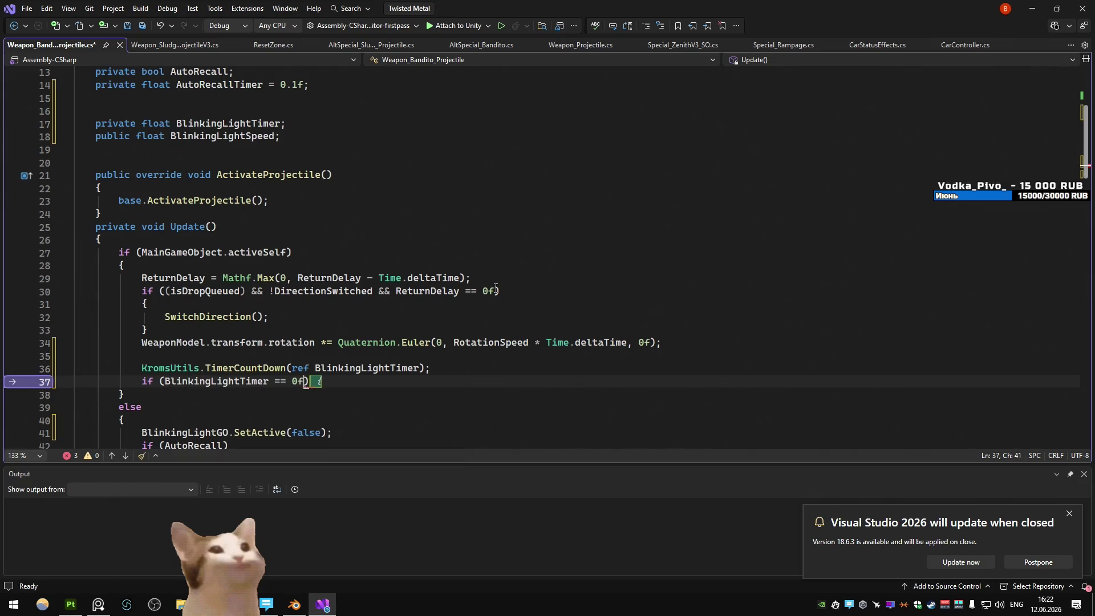
key("Return")
type("{")
key("Return")
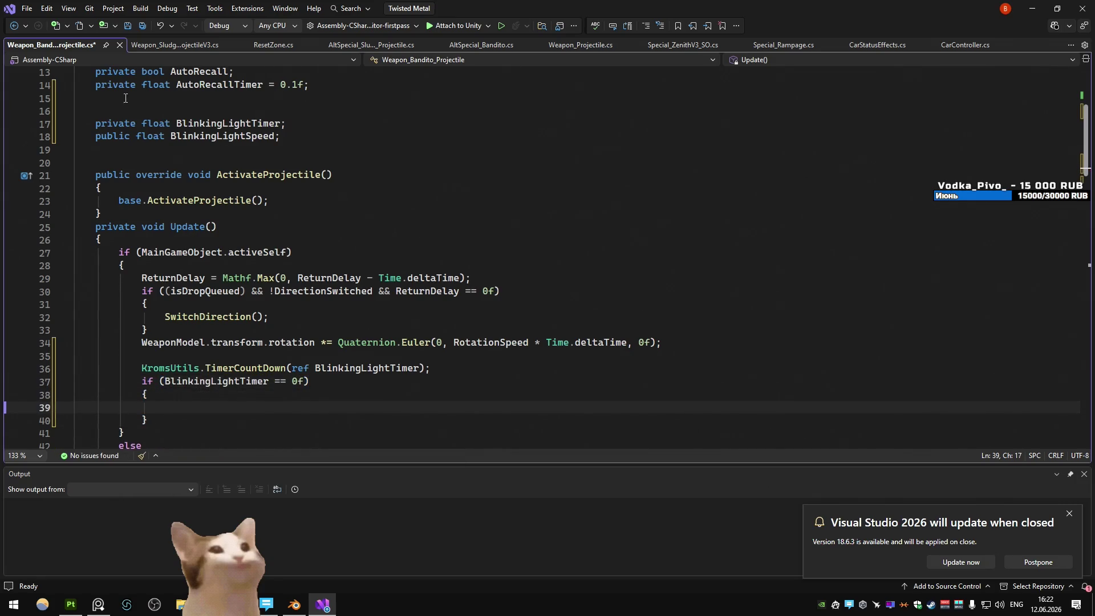
- Inside the block, reset BlinkingLightTimer to BlinkingLightSpeed
double_click(217, 138)
key("ctrl+c")
left_click(205, 409)
key("ctrl+v")
key("ctrl+z")
type("bli")
key("Tab")
type("= bli")
key("Tab")
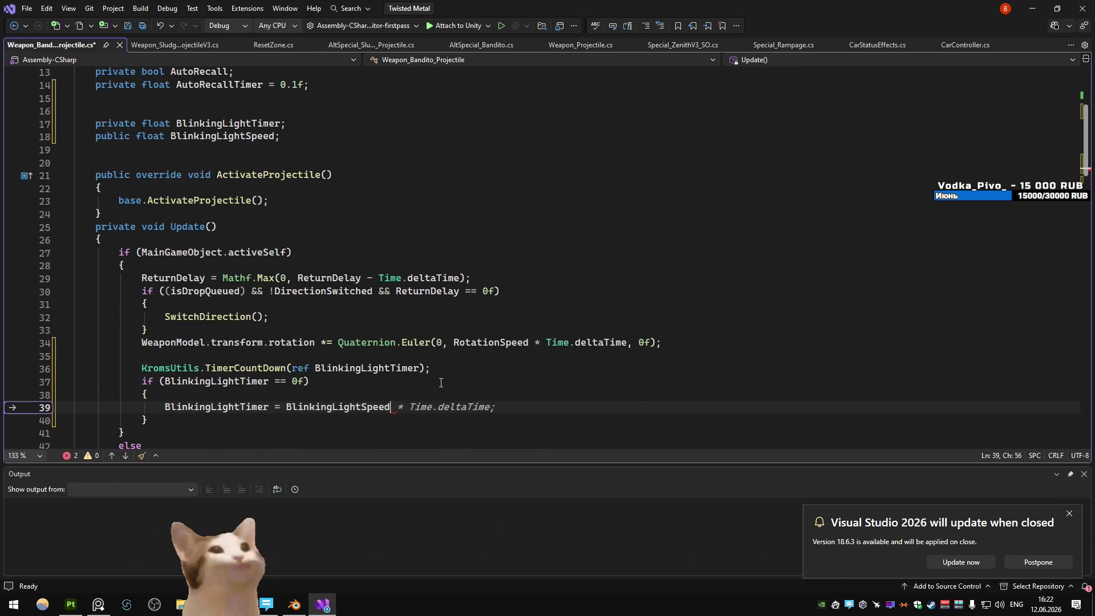
key("ctrl+semicolon")
left_click(459, 408)
type(";")
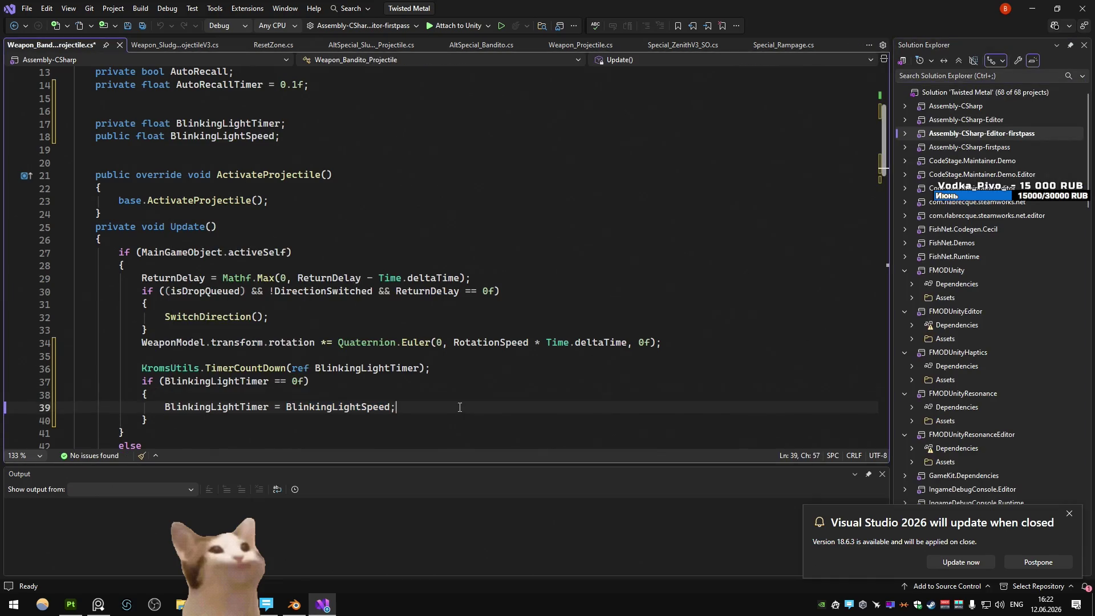
key("Return")
- Toggle the light with BlinkingLightGO.SetActive(!BlinkingLightGO.activeSelf) and save the script
type("blink")
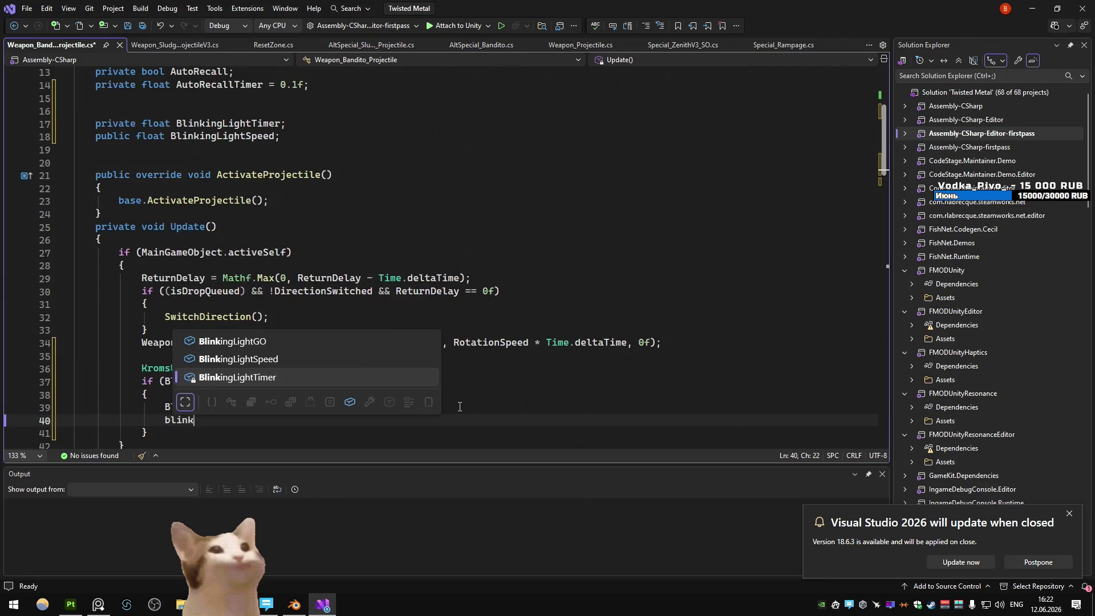
type(".set")
key("Tab")
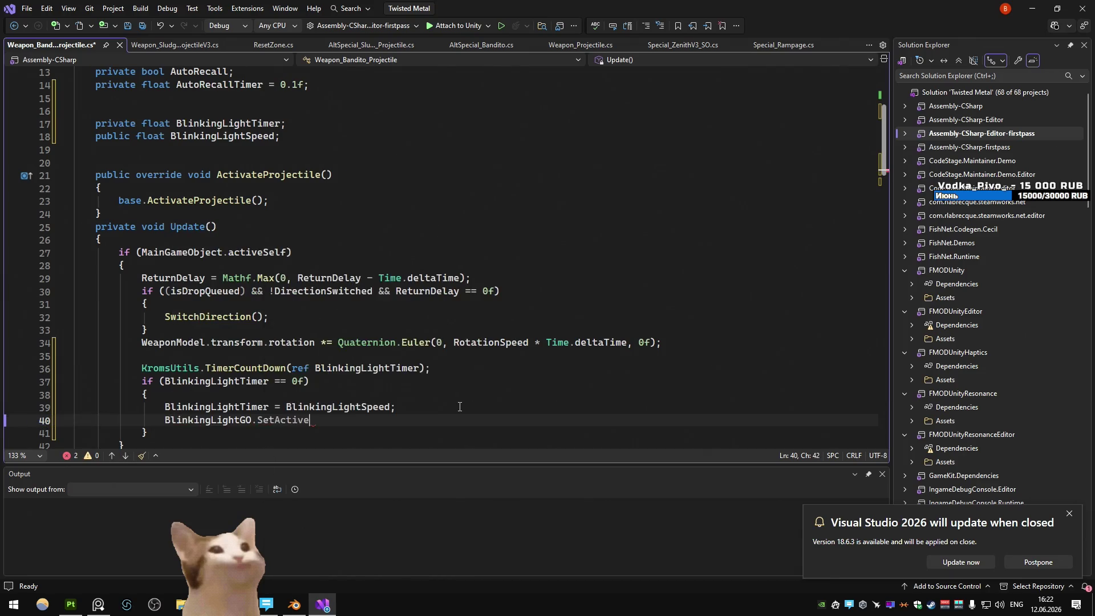
type("(blink")
key("Tab")
type(".act")
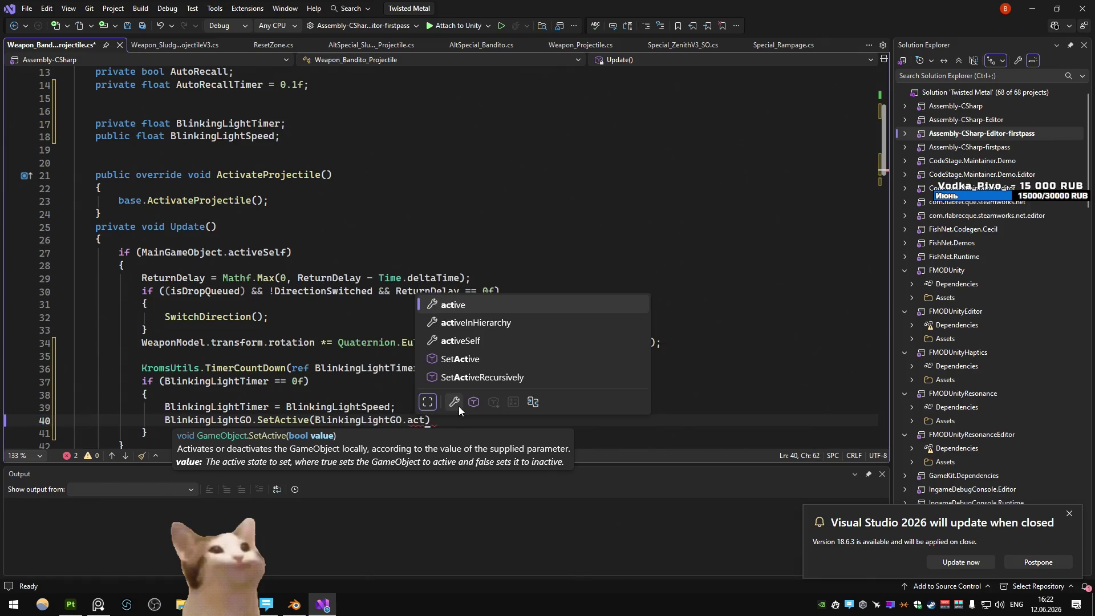
key("Tab")
key("ctrl+Left")
key("ctrl+Left")
key("ctrl+Left")
type("!")
key("End")
left_click(1070, 45)
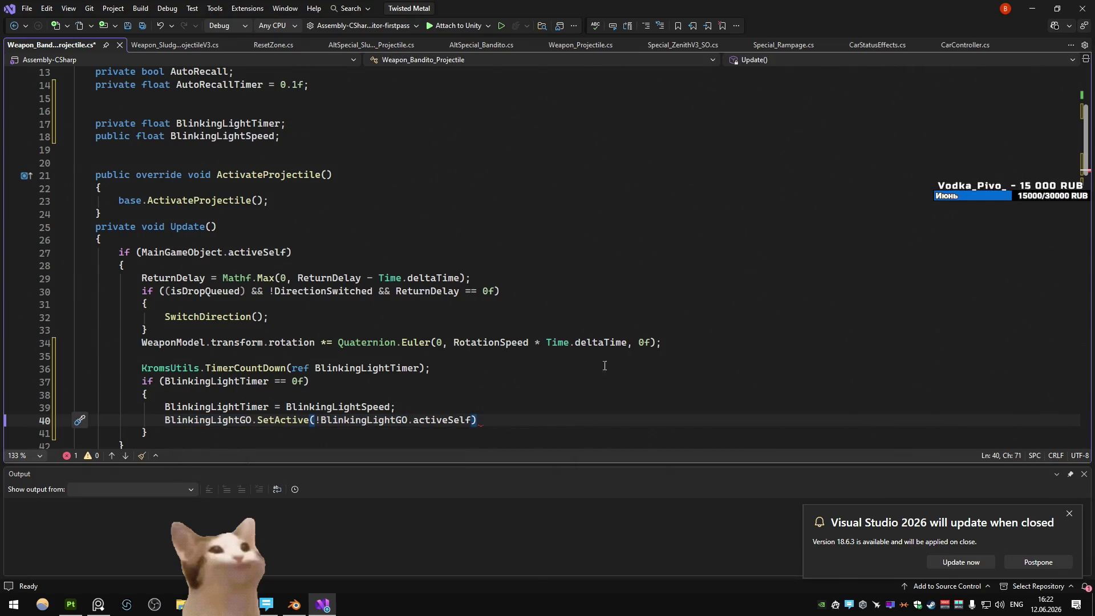
type(";")
key("ctrl+s")
left_click(514, 291)
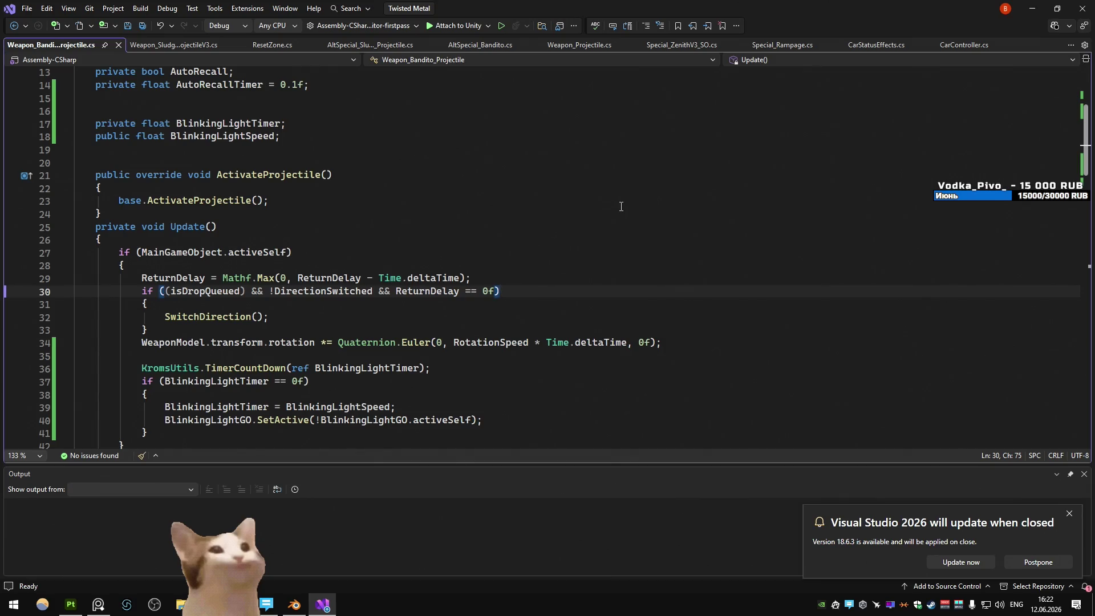
scroll(621, 207, "down", 2)
left_click(1032, 9)
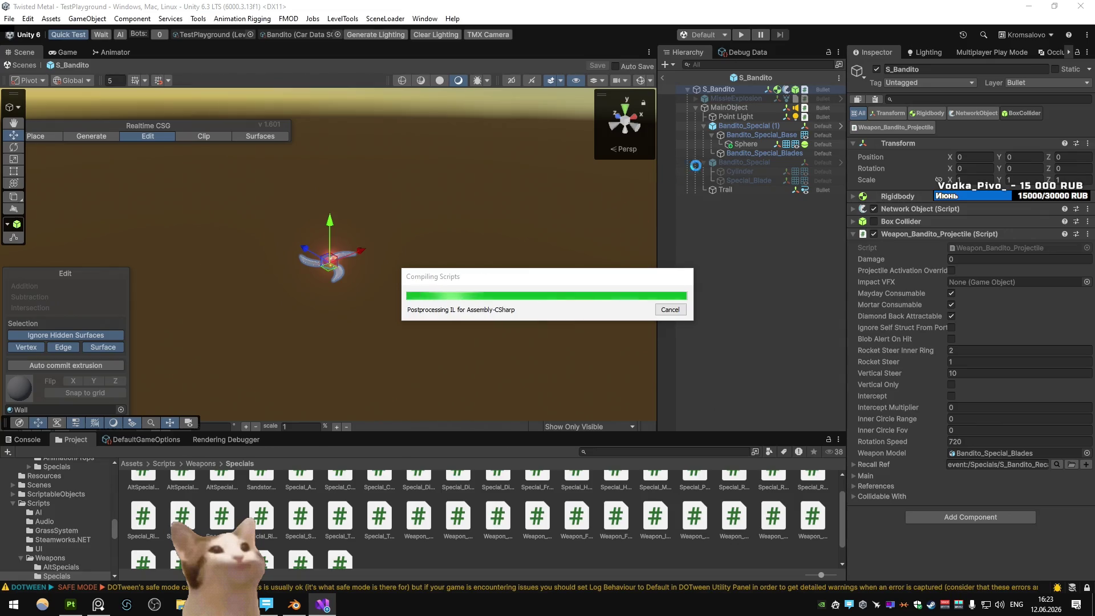
- Assign Sphere to Blinking Light GO and set Blinking Light Speed to 0.25
left_click(744, 144)
left_click(975, 453)
left_click_drag(975, 455, 975, 465)
key("Tab")
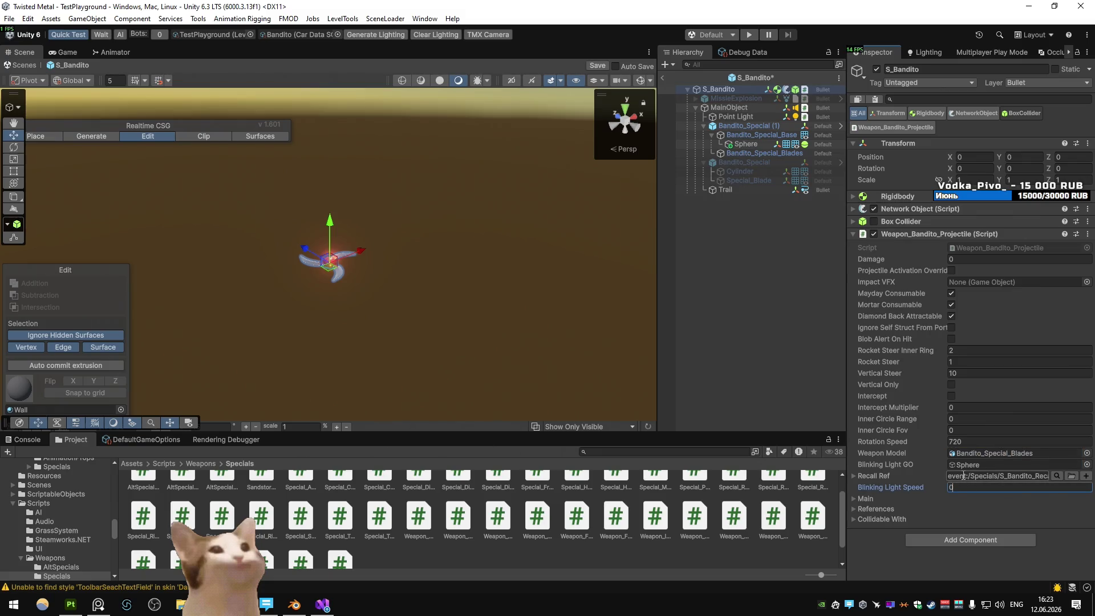
type(".25")
- Save the S_Bandito prefab changes and start play mode
left_click(662, 78)
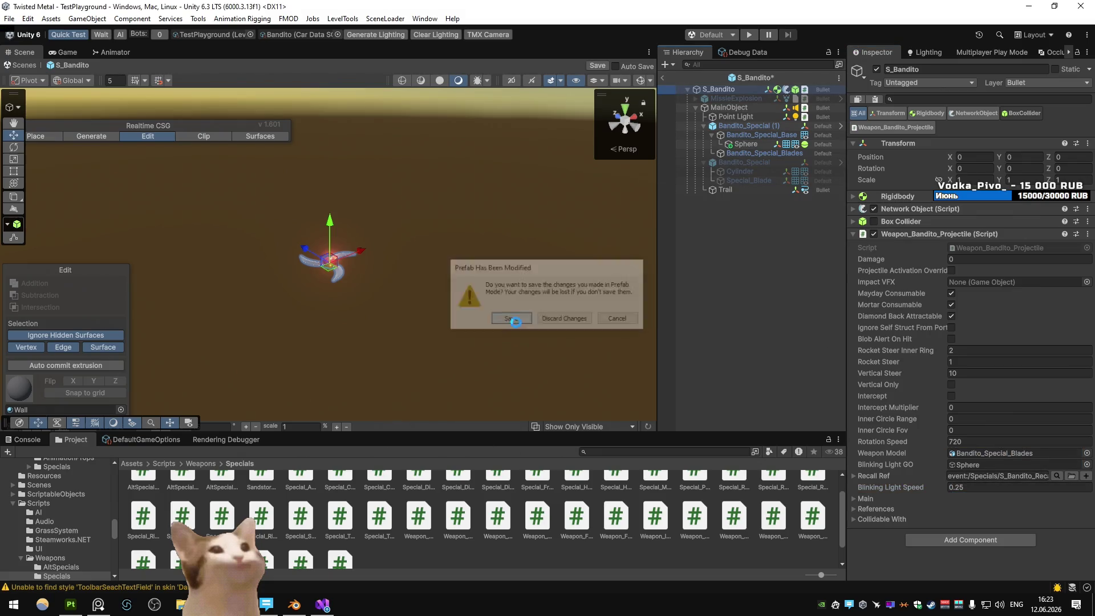
key("Return")
key("ctrl+p")
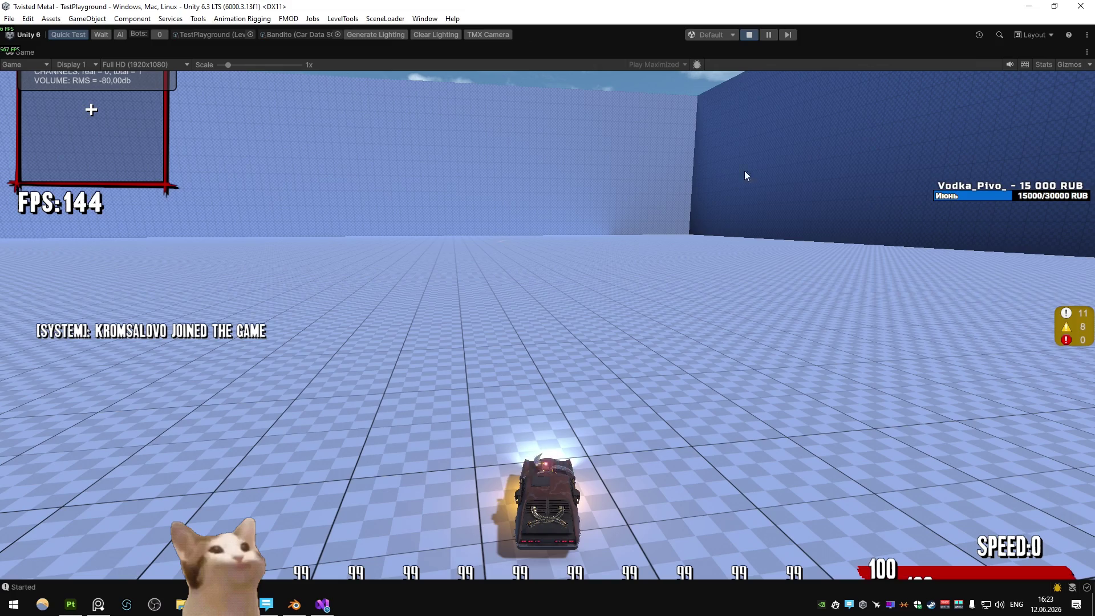
- Fire the Bandito weapon once in the Game view, then stop play mode
left_click(632, 155)
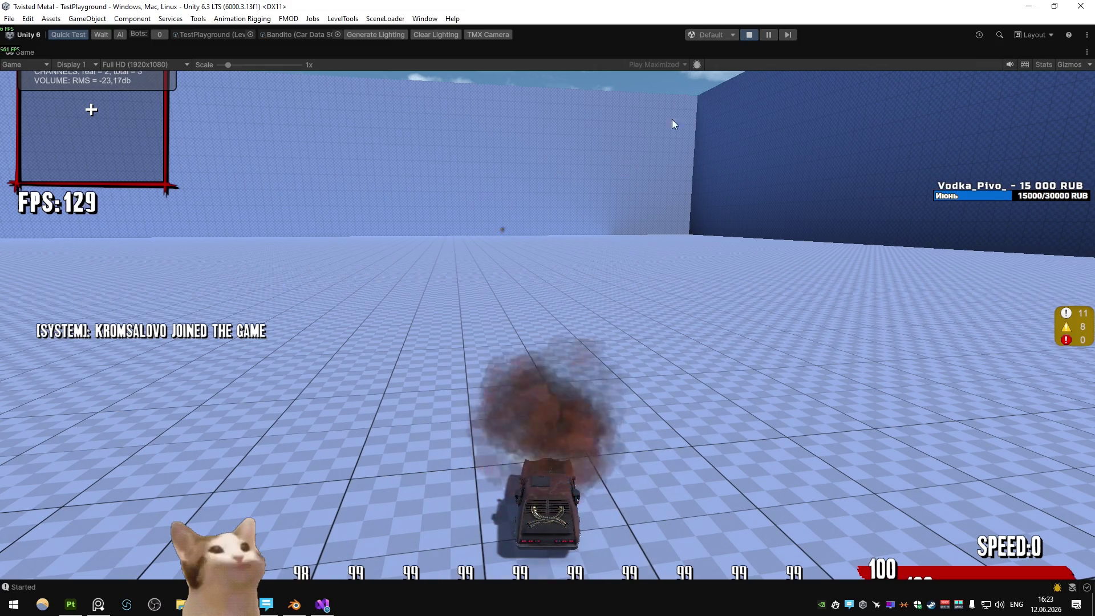
left_click(748, 34)
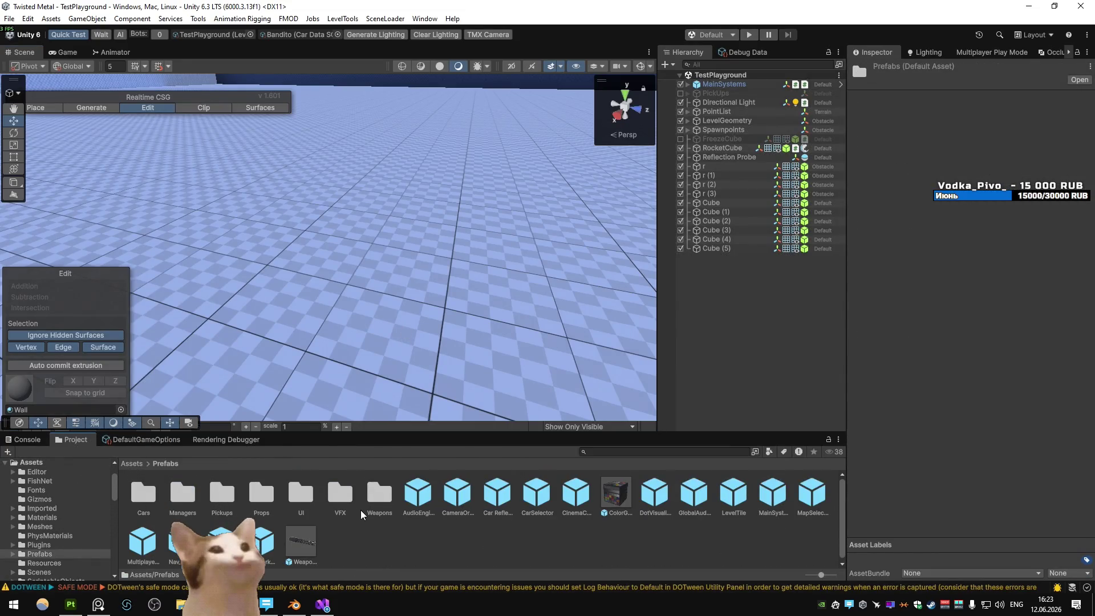
- Open S_Bandito from Prefabs/Weapons/Specials and create a Particle System under Bandito_Special_Base
double_click(379, 493)
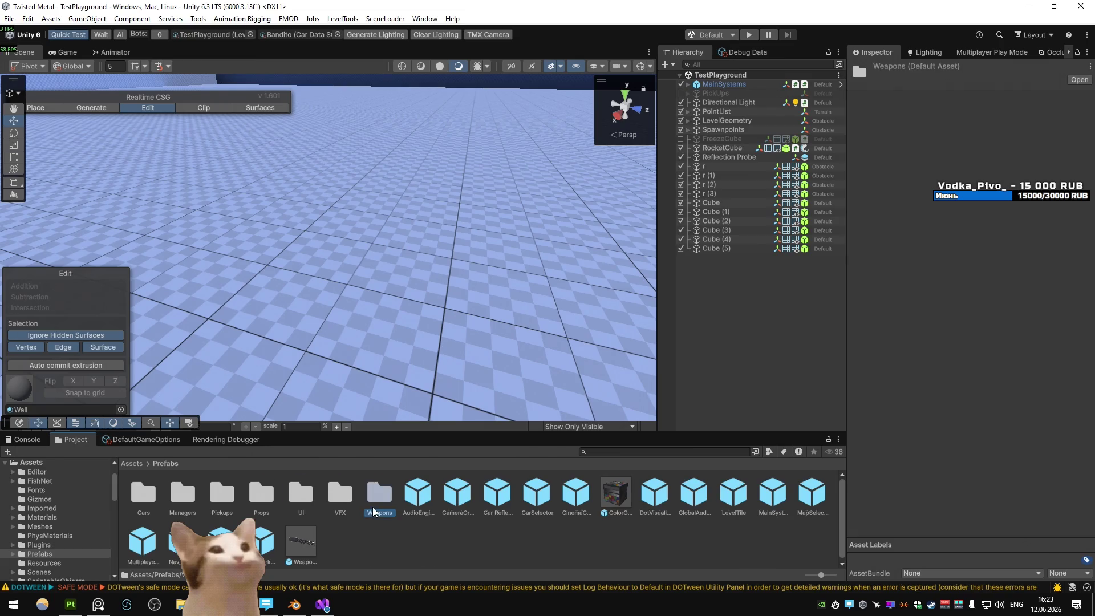
double_click(231, 499)
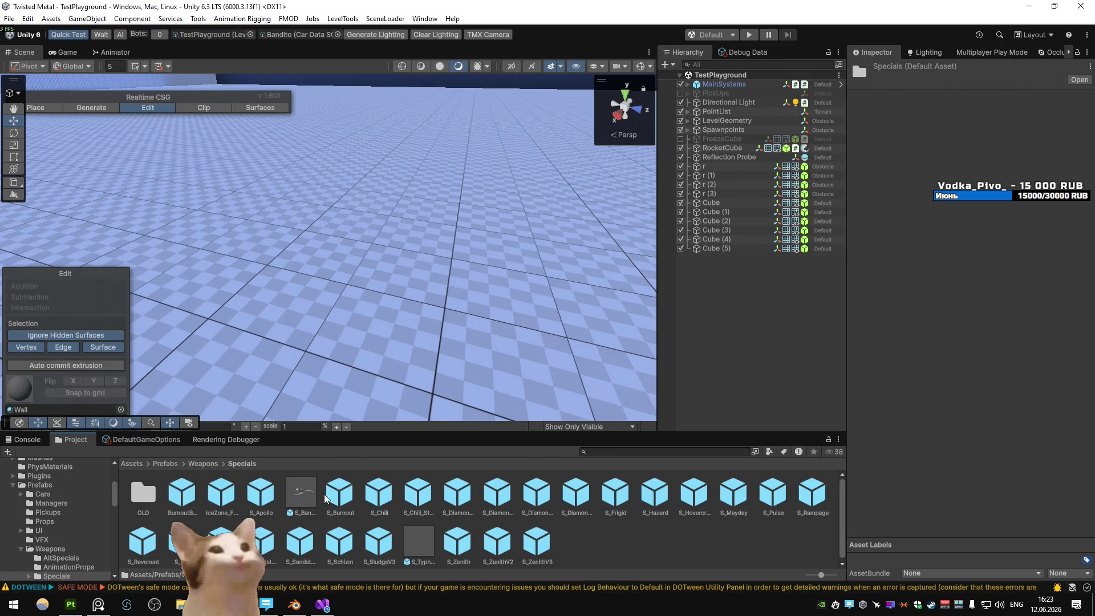
double_click(311, 496)
left_click(747, 145)
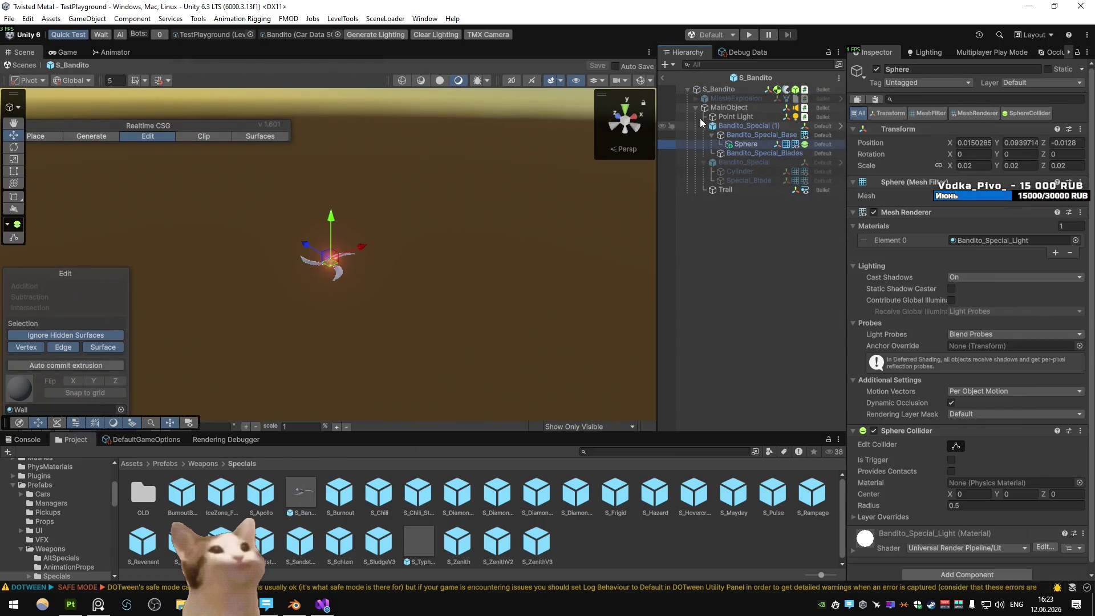
left_click(87, 19)
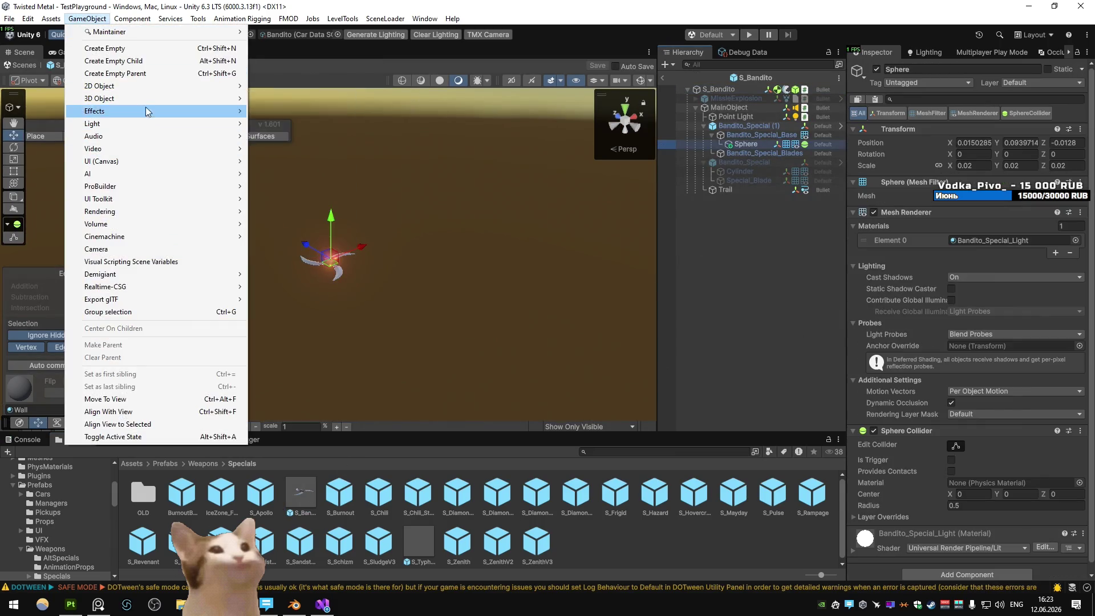
mouse_move(148, 111)
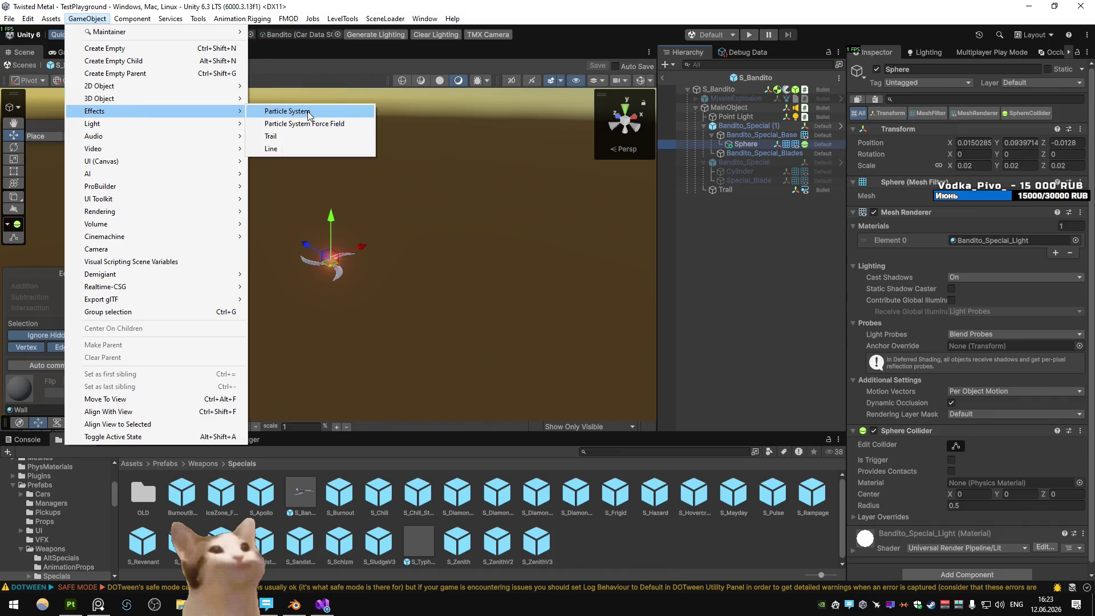
left_click(309, 112)
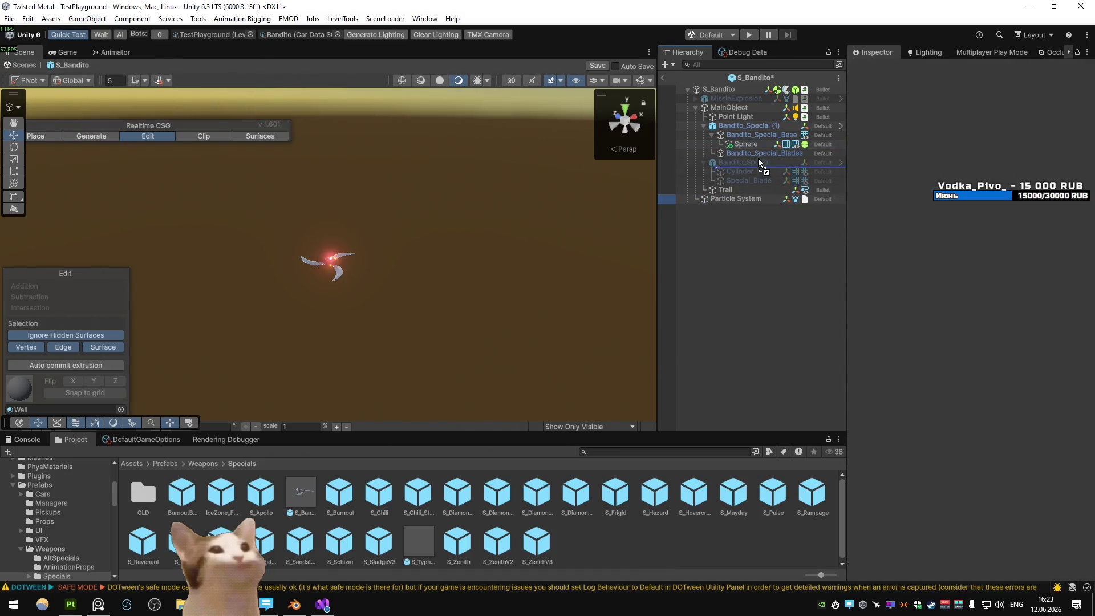
left_click_drag(752, 151, 753, 142)
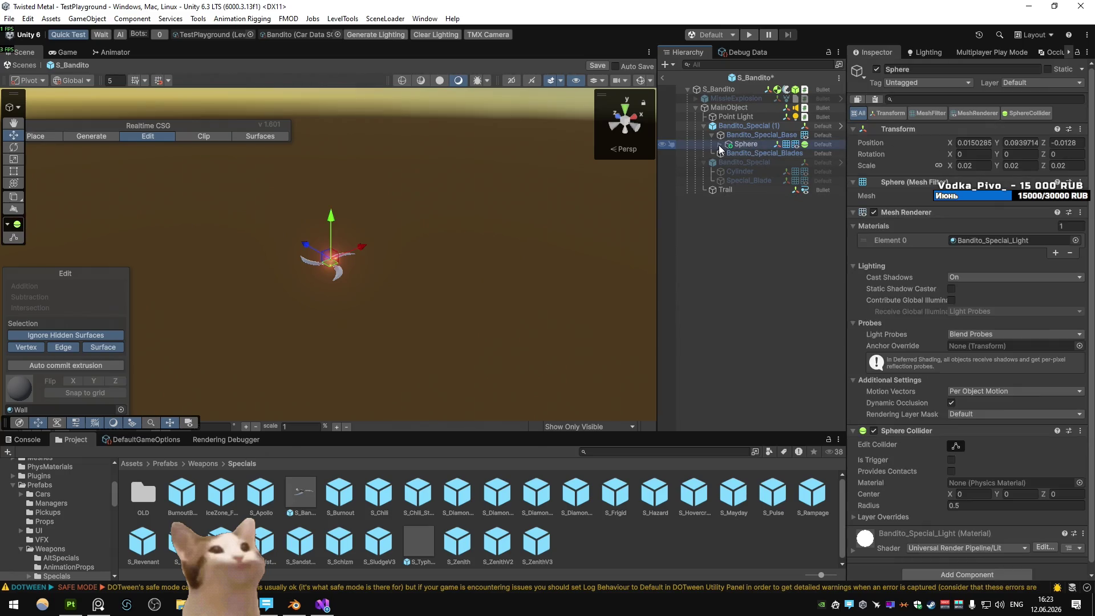
key("ctrl+z")
- Set the Particle System's scale to 1, 1, 1
type("1")
key("Tab")
type("1f")
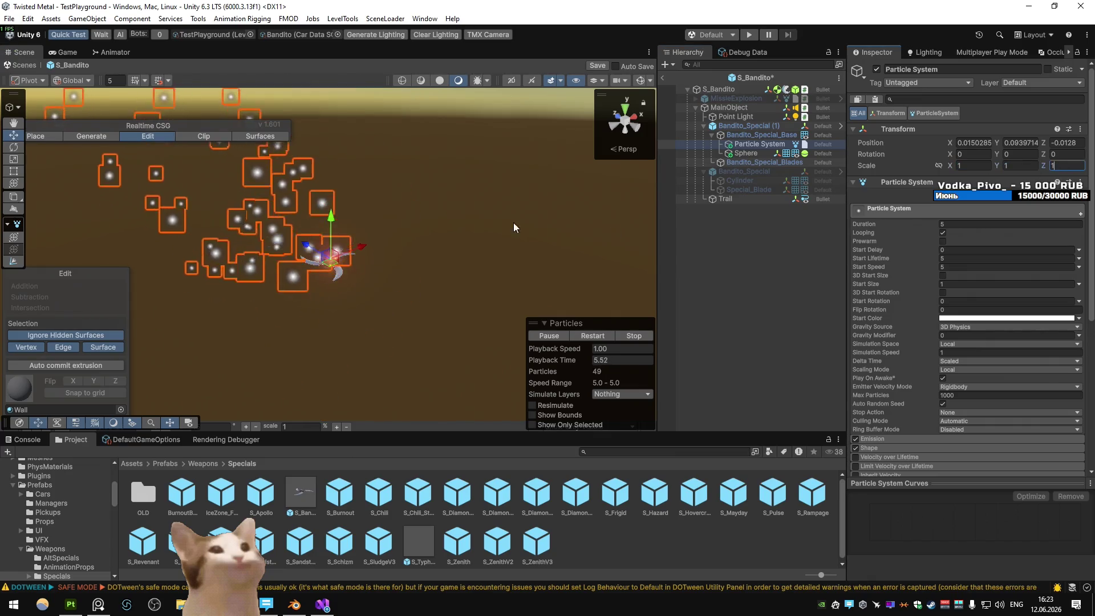
key("Return")
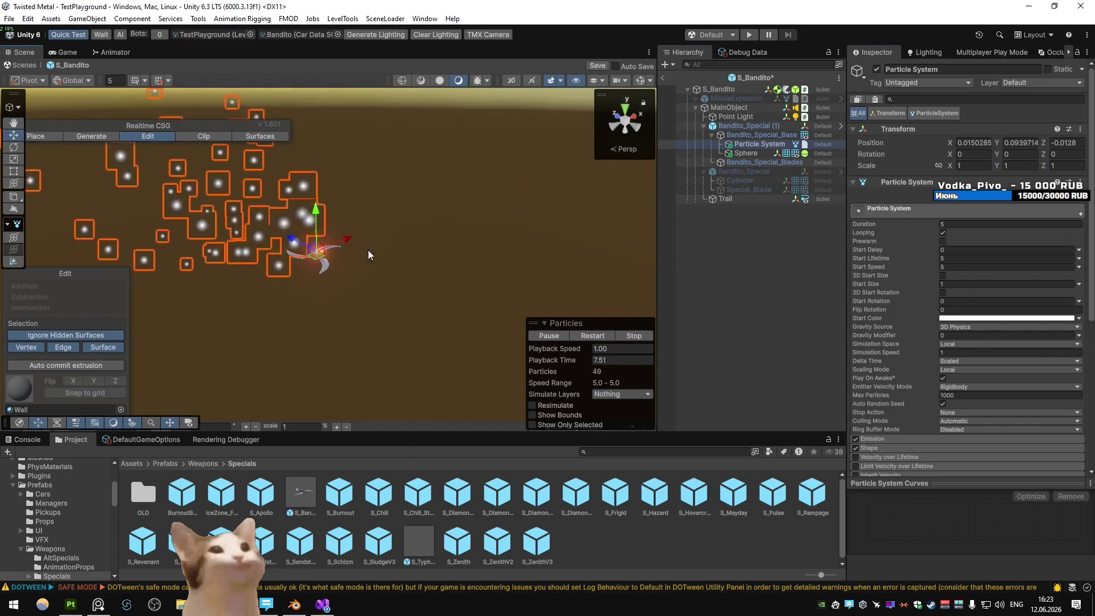
scroll(437, 251, "up", 5)
left_click_drag(388, 226, 591, 262)
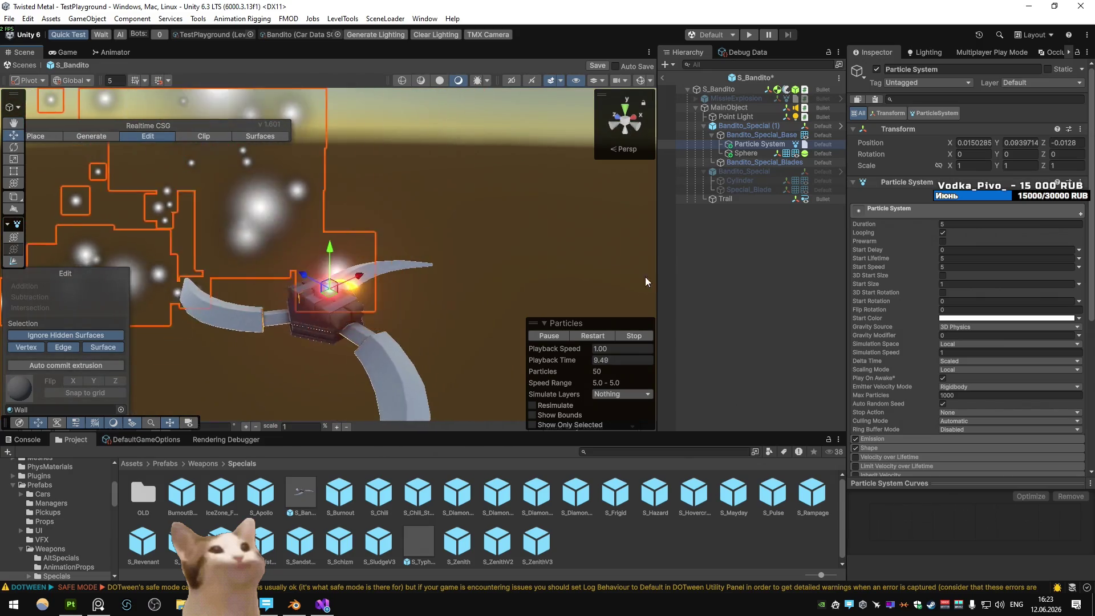
- Set the particles' start lifetime and the system duration to 0.25
left_click(965, 249)
key("Tab")
type("0.25")
left_click(960, 224)
type("0.25")
left_click(875, 258)
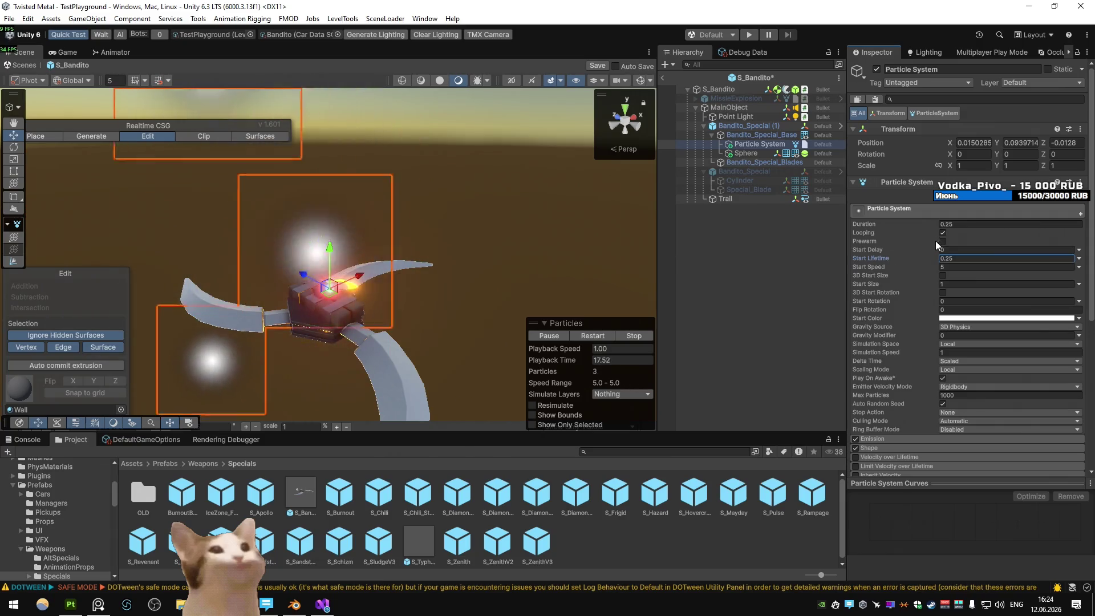
- Set Emission rate over time to 1 and select the Shape radius field
scroll(919, 300, "down", 4)
left_click(882, 223)
left_click(963, 235)
type("1")
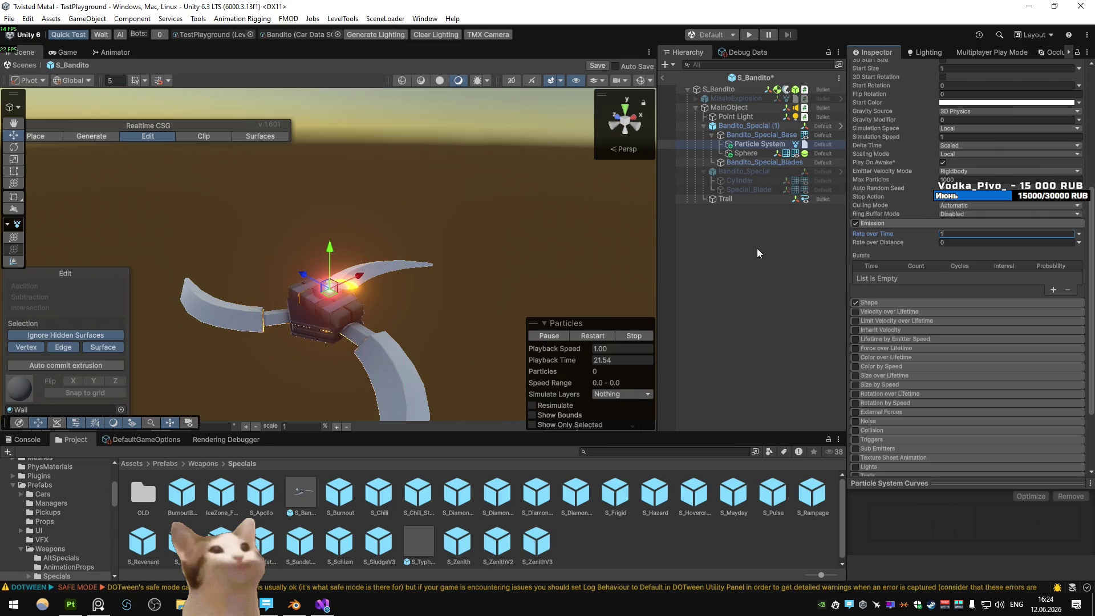
left_click(870, 302)
left_click(986, 330)
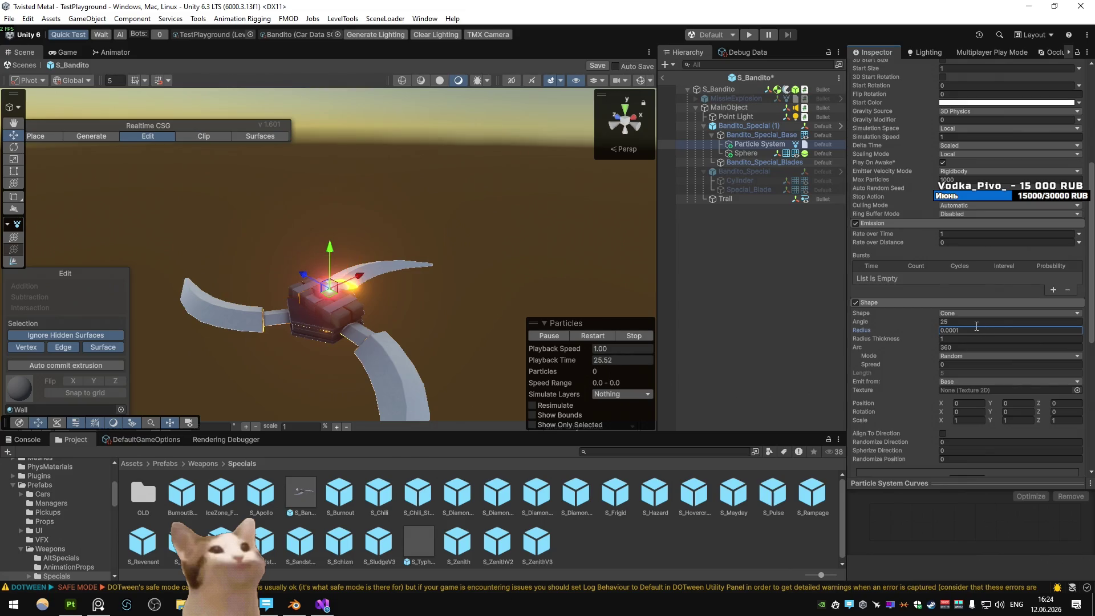
- Set Start Speed to 0 and Start Size to 0.5
scroll(970, 275, "up", 5)
left_click(979, 207)
type("0")
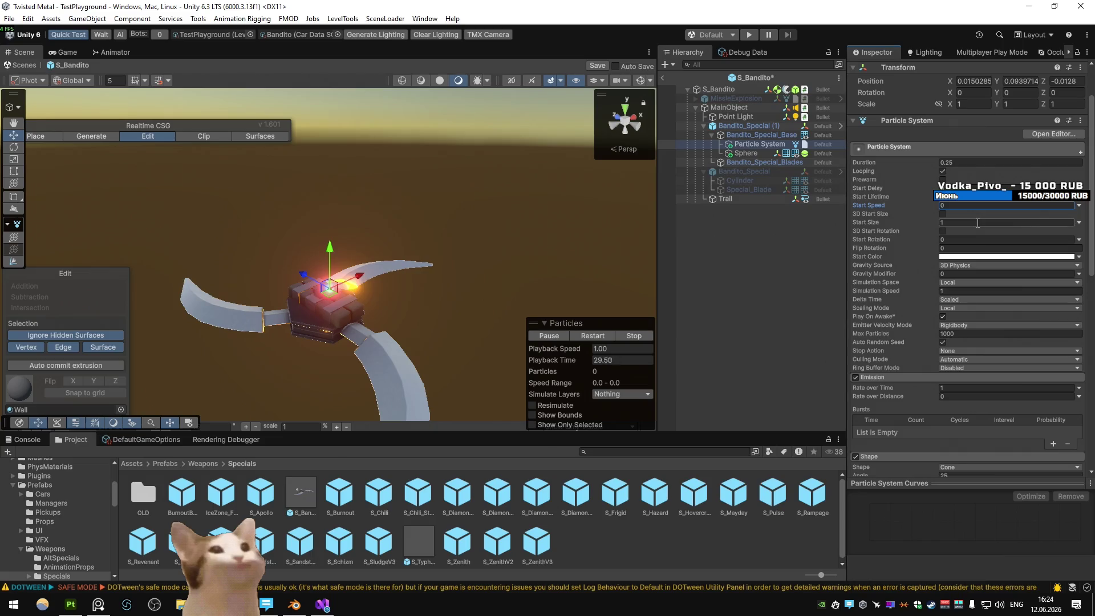
left_click(970, 222)
type("0.5")
- Raise the particle emitter slightly, to about Y 0.117
left_click_drag(330, 256, 330, 248)
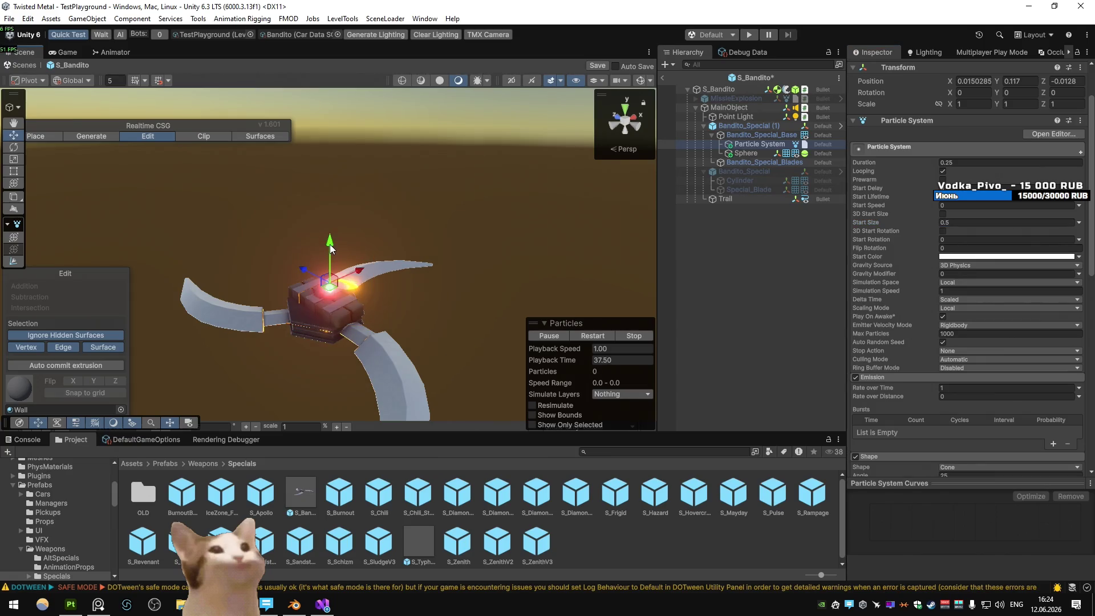
scroll(960, 281, "down", 5)
scroll(960, 280, "down", 4)
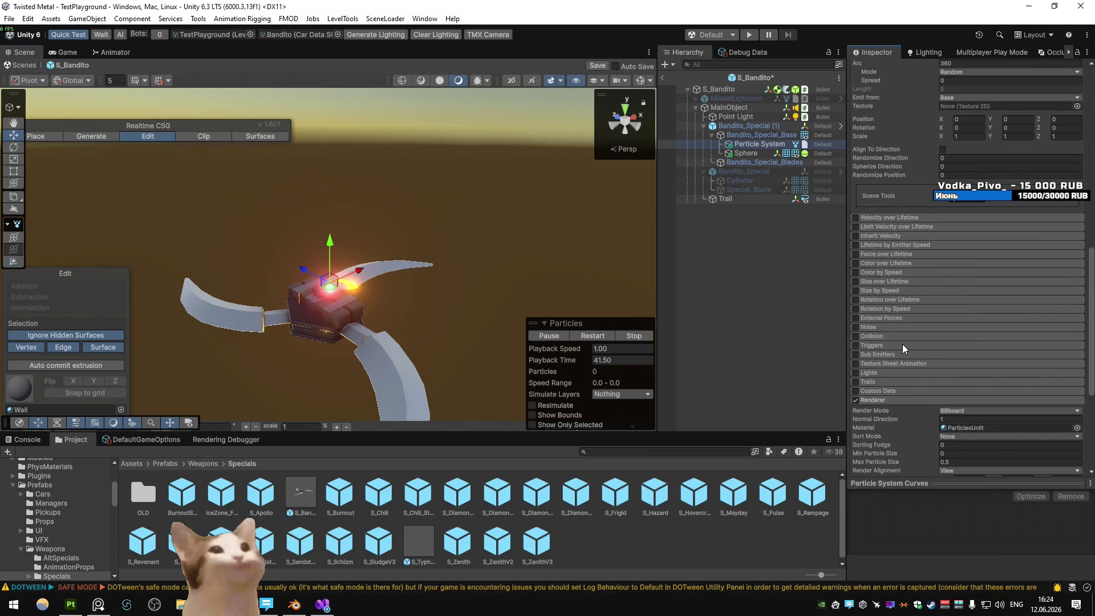
- Assign the CustomEmission material to the particle renderer
left_click(1076, 427)
type("emission")
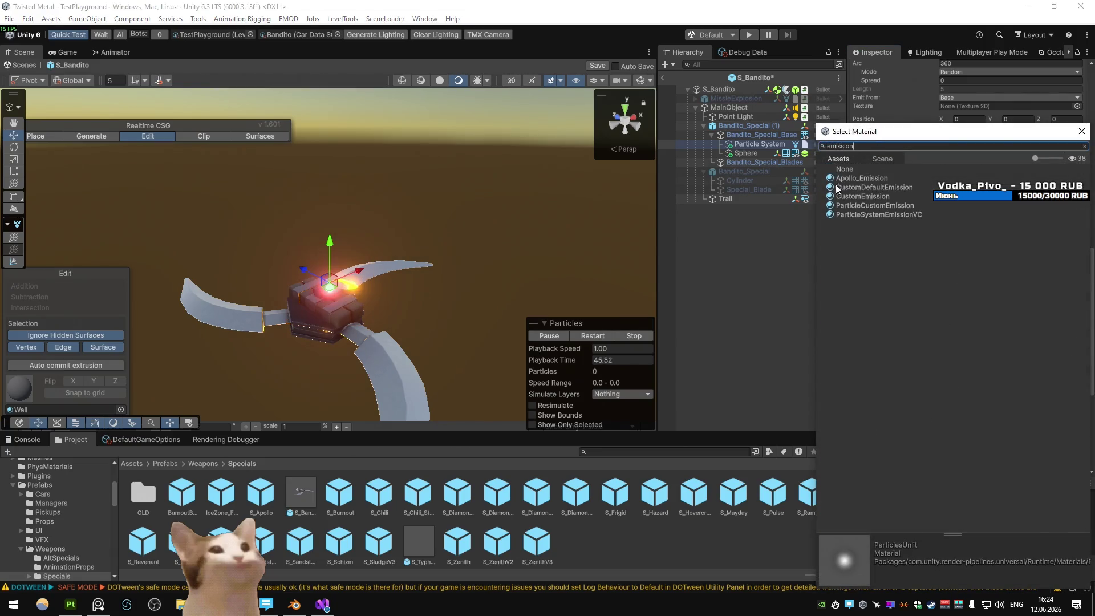
left_click(857, 195)
double_click(857, 196)
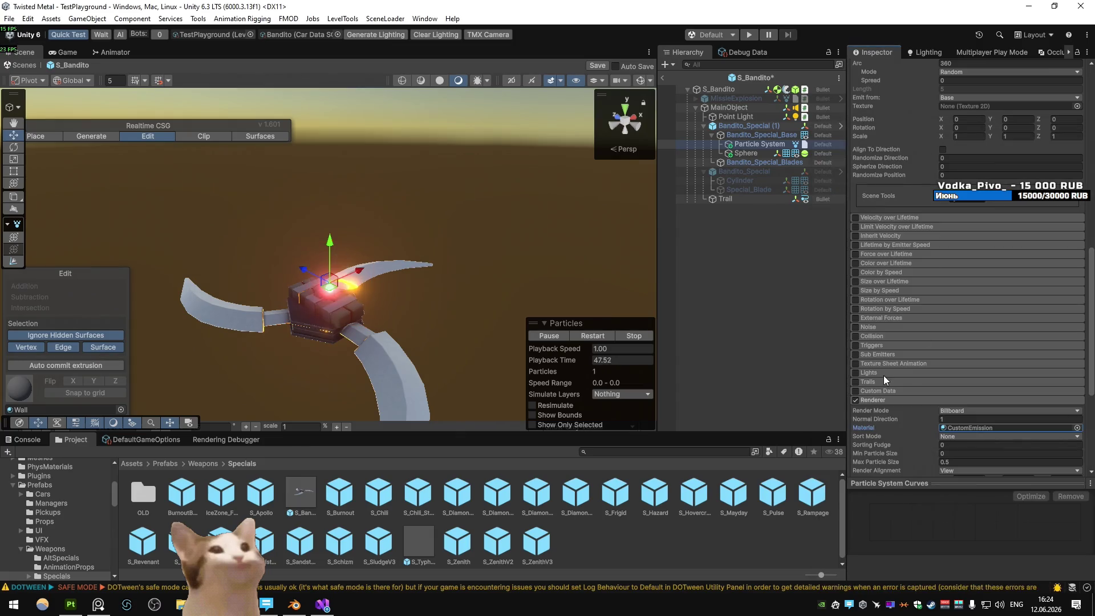
- Enable Custom Data and set Custom1 to a Color mode with bright HDR red
scroll(902, 405, "down", 5)
left_click(855, 193)
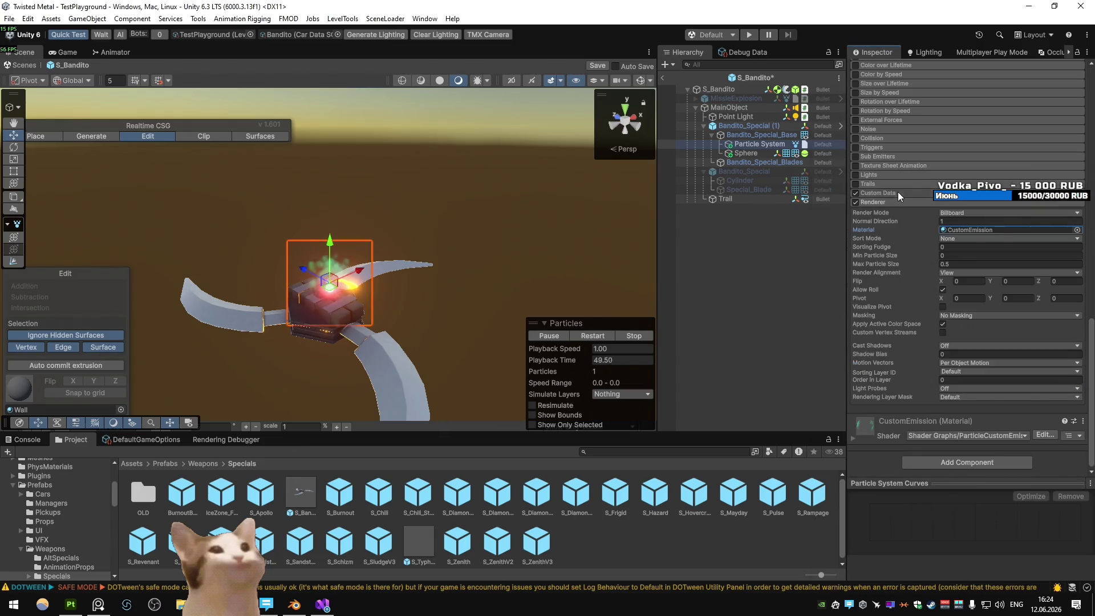
left_click(897, 192)
left_click(997, 218)
left_click(1005, 248)
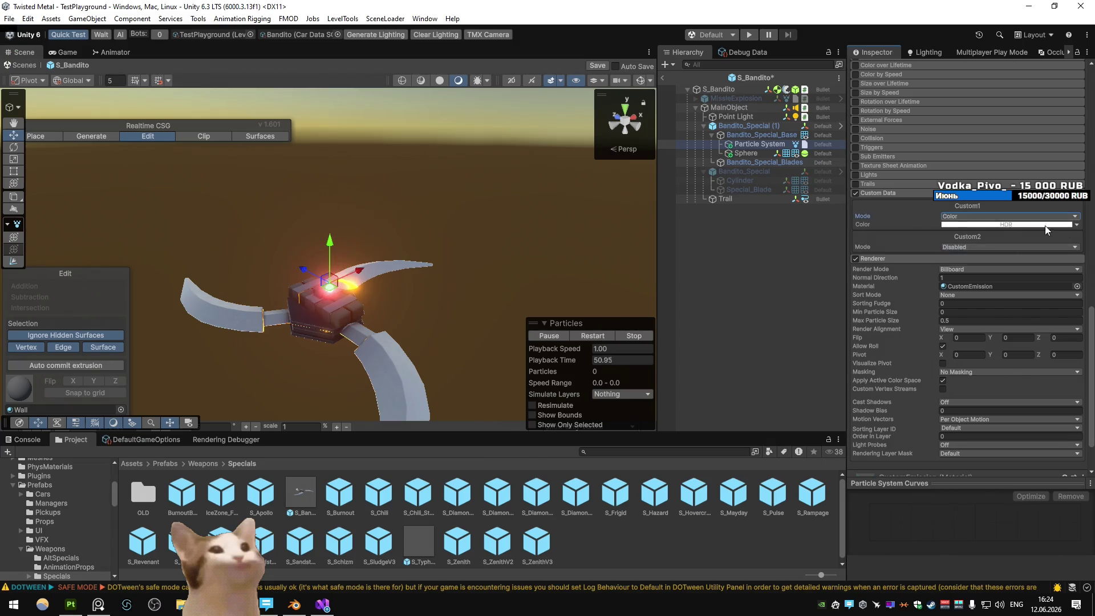
left_click(1007, 225)
left_click(1038, 303)
left_click(1045, 418)
left_click(1049, 490)
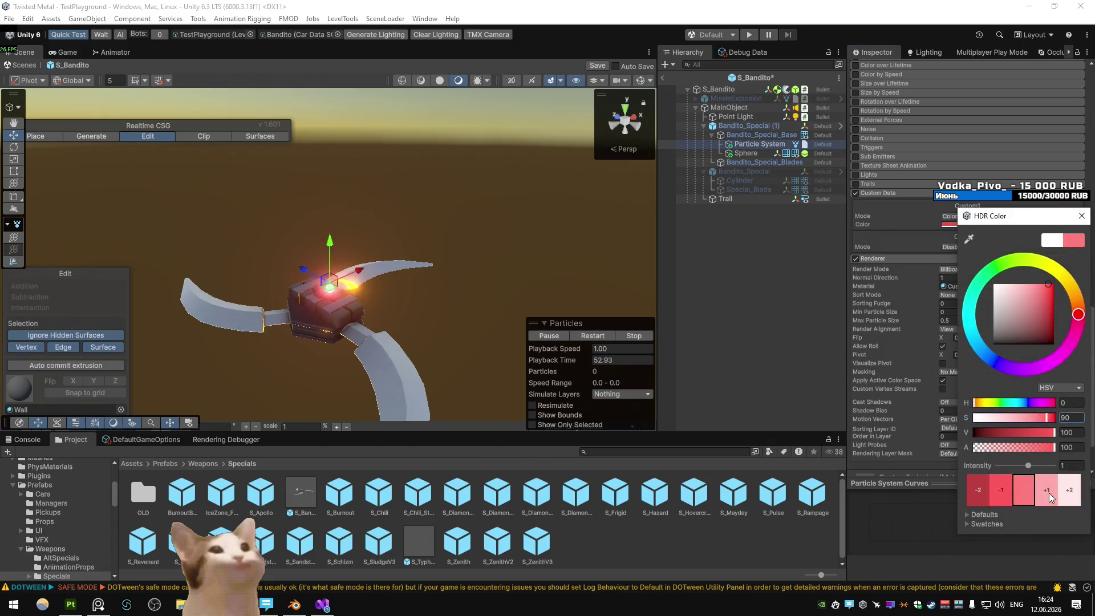
key("Return")
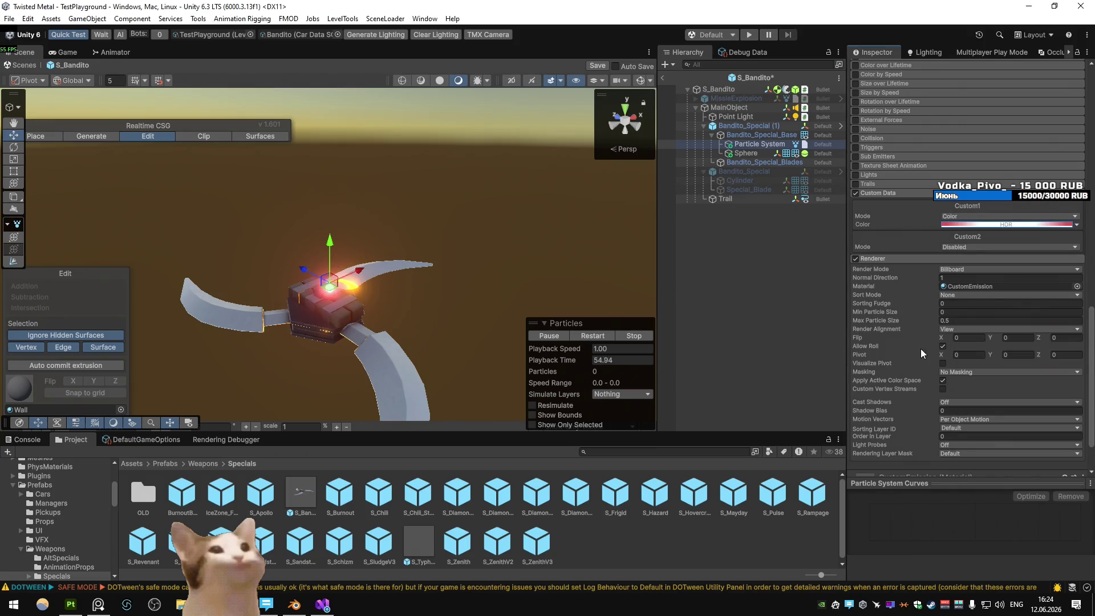
- Enable Custom Vertex Streams and add the Custom1.xyzw stream
scroll(924, 365, "down", 1)
left_click(942, 358)
left_click(1053, 412)
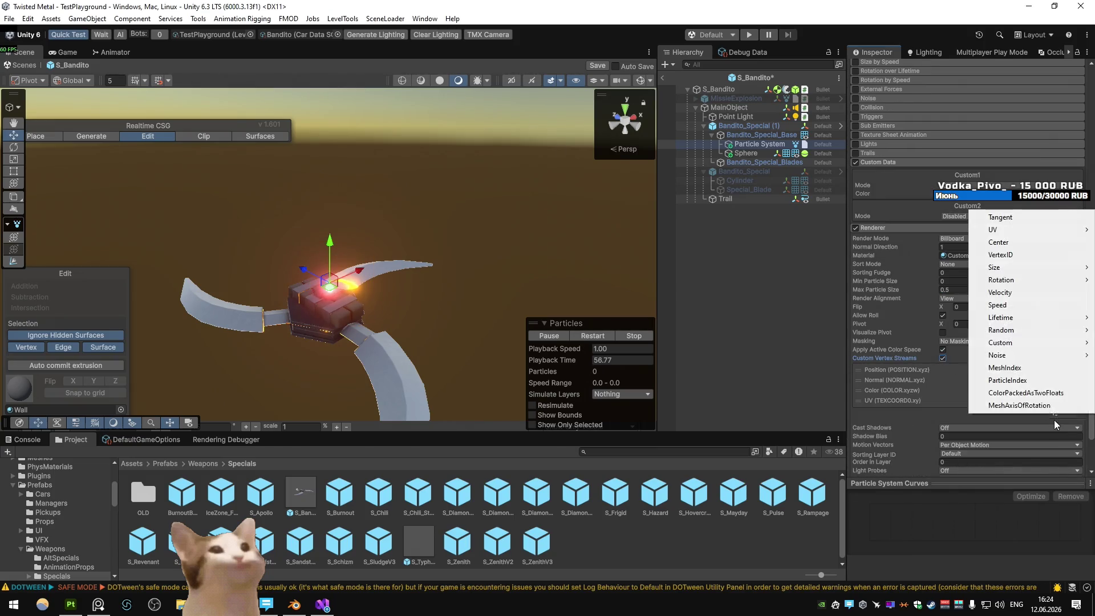
mouse_move(1007, 342)
left_click(944, 380)
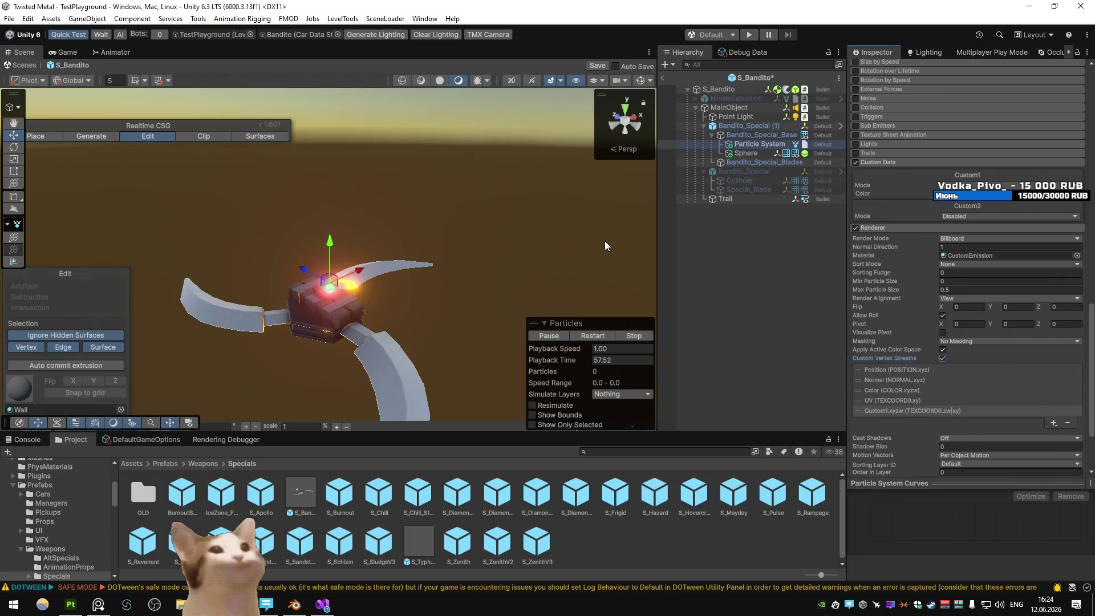
left_click(979, 256)
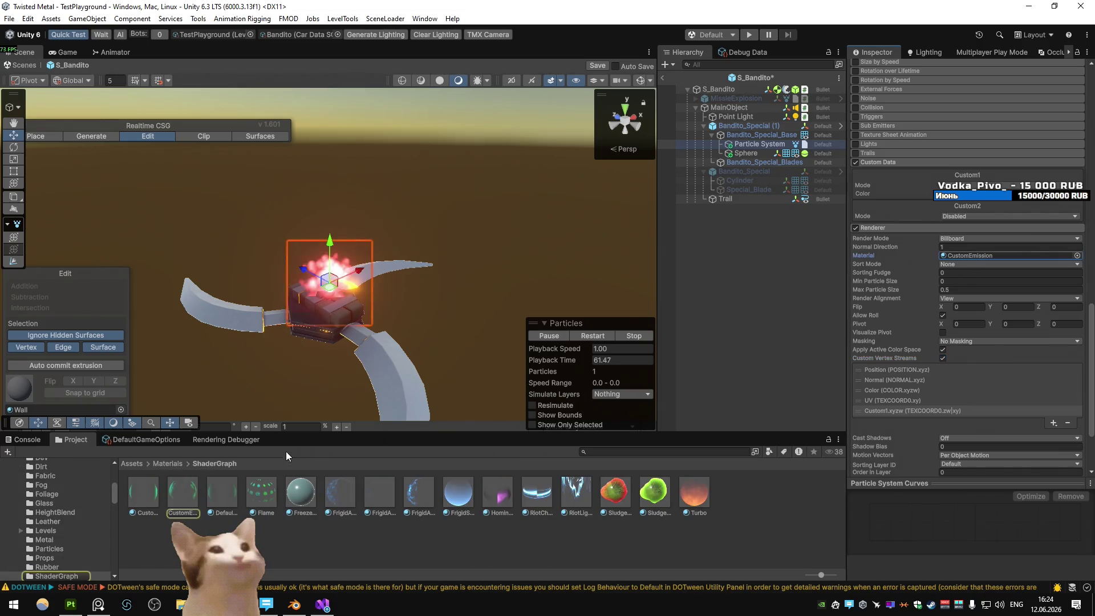
- Assign the CustomDefaultEmission material to the particles' renderer
left_click(191, 498)
left_click(144, 495)
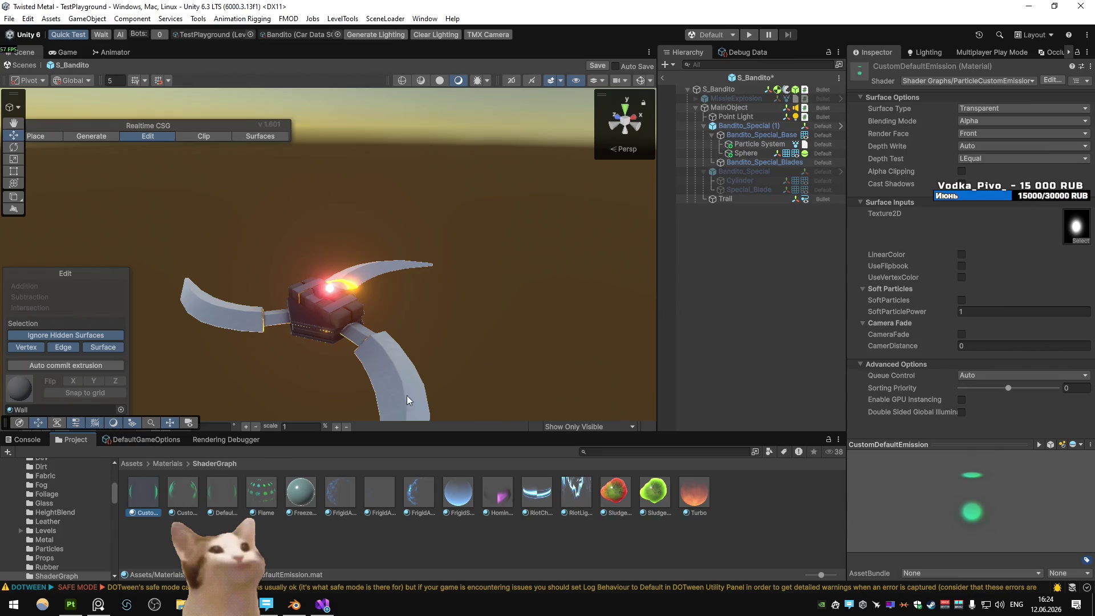
left_click(752, 147)
scroll(950, 340, "down", 5)
mouse_move(183, 491)
left_mouse_down()
mouse_move(206, 463)
mouse_move(599, 239)
mouse_move(973, 163)
left_mouse_up()
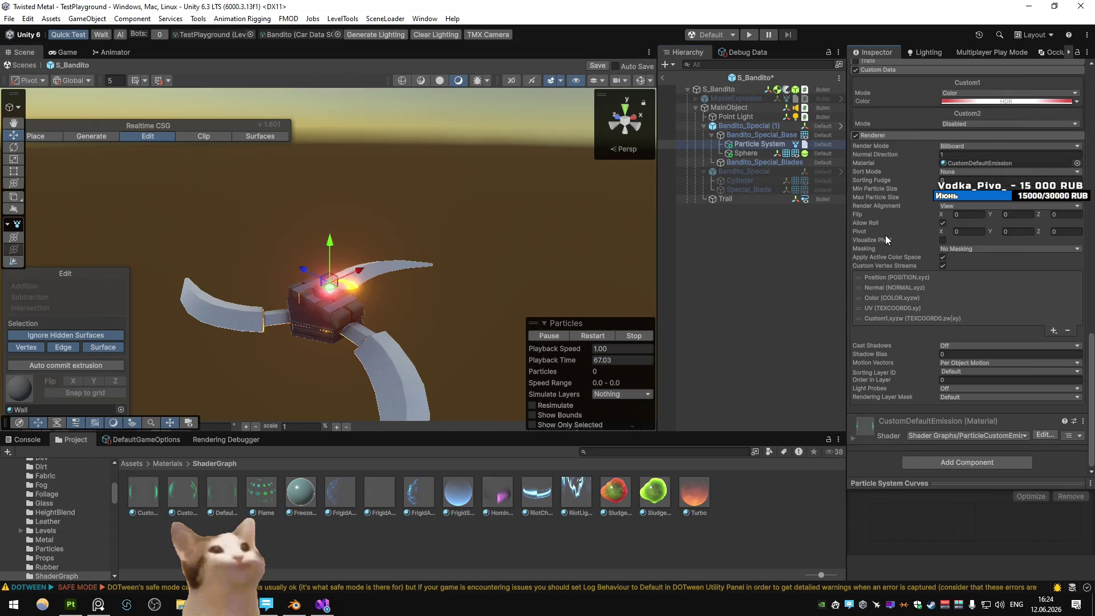
- Enable Size over Lifetime and shape its curve into a bell peaking mid-life
mouse_move(885, 234)
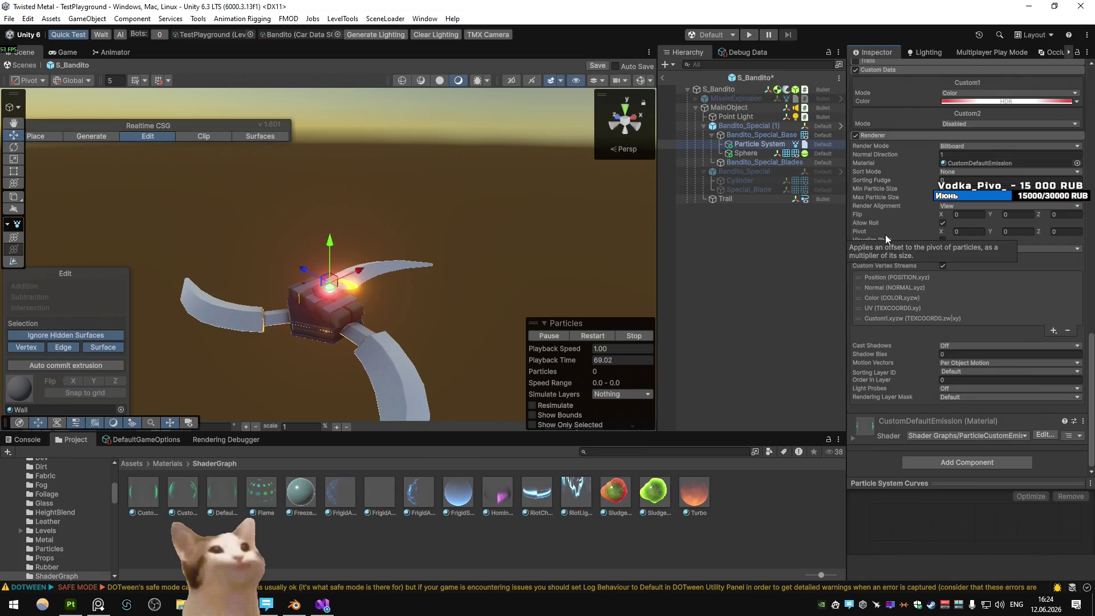
scroll(897, 255, "up", 4)
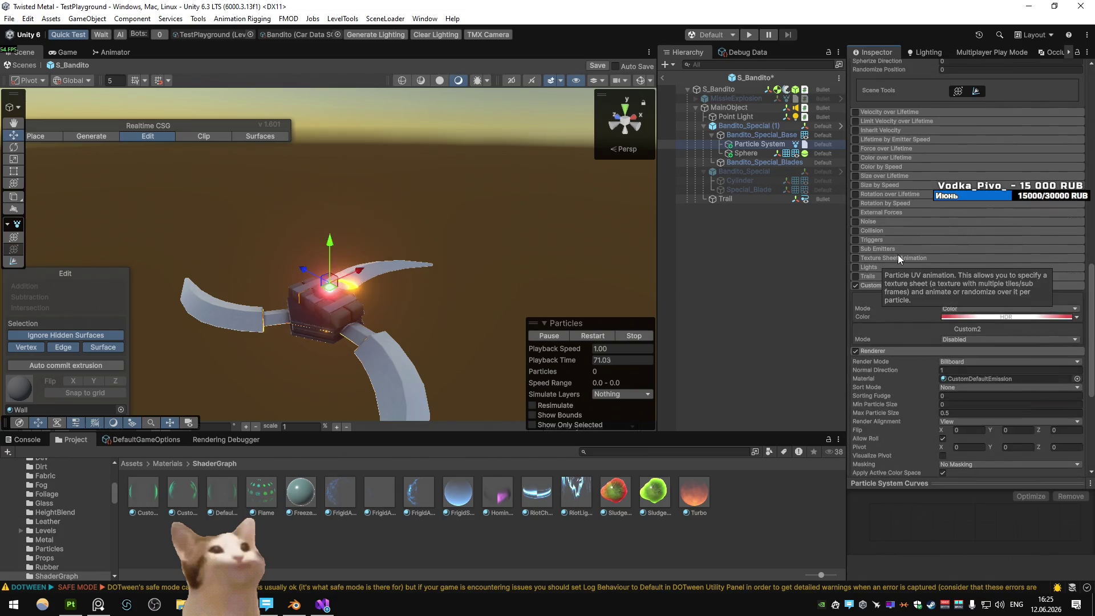
scroll(890, 264, "up", 2)
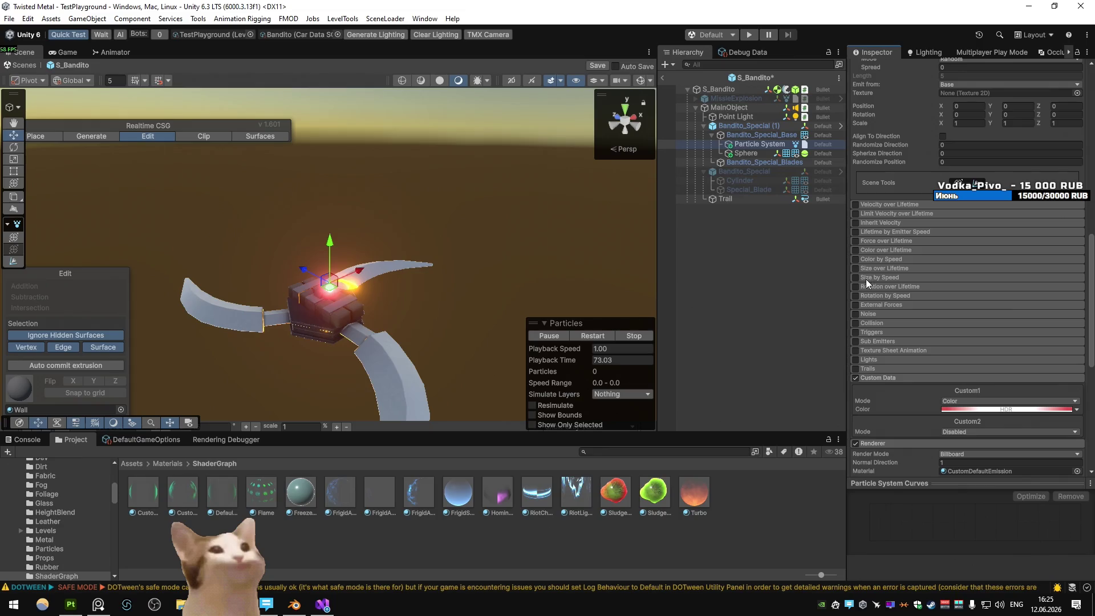
left_click(856, 268)
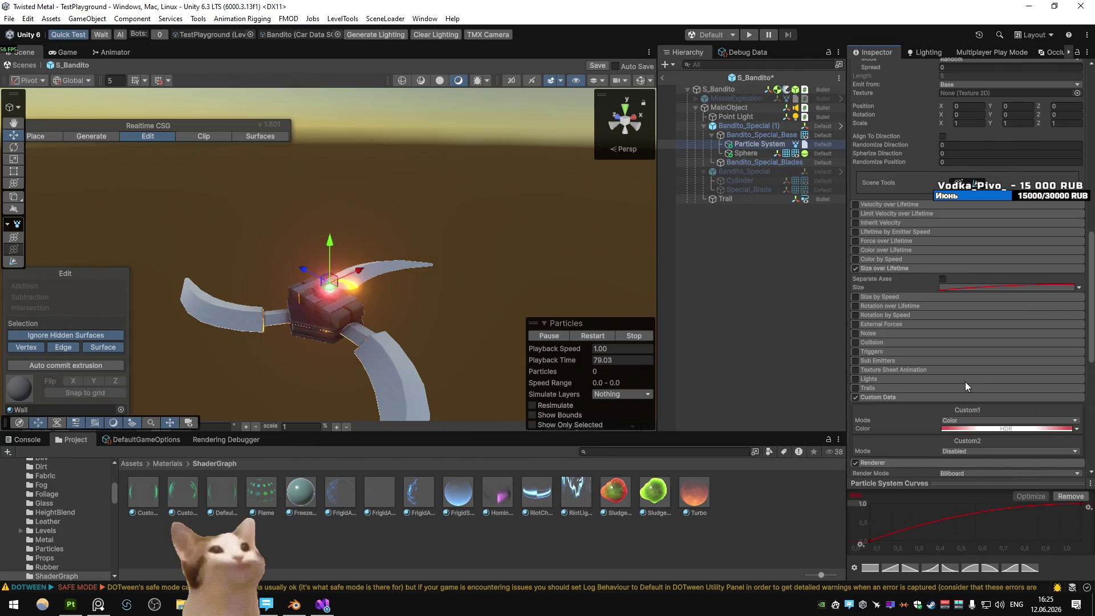
mouse_move(1085, 506)
mouse_move(1085, 507)
left_mouse_down()
mouse_move(982, 538)
mouse_move(977, 504)
left_mouse_up()
double_click(974, 530)
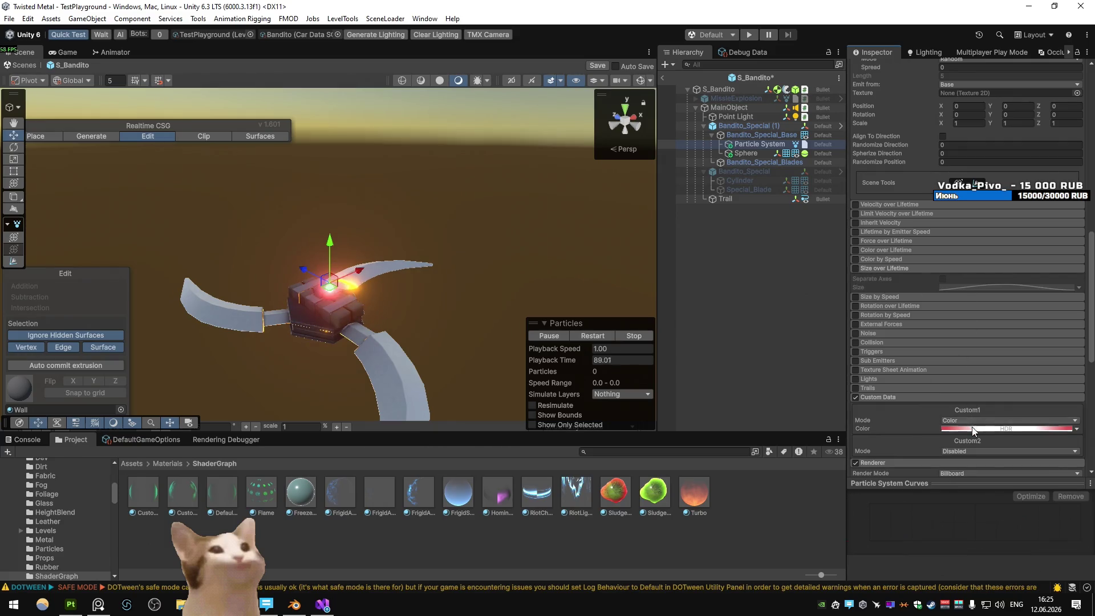
- Switch the Custom1 colour mode to Gradient
left_click(1007, 428)
left_click(1084, 273)
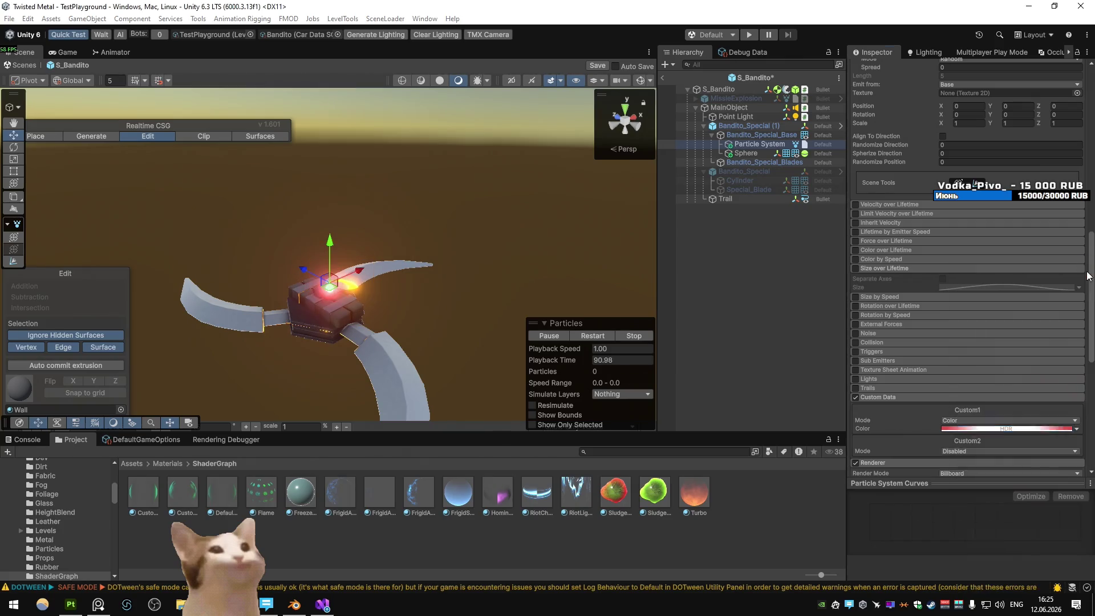
left_click(1077, 429)
left_click(1061, 451)
left_click(1026, 429)
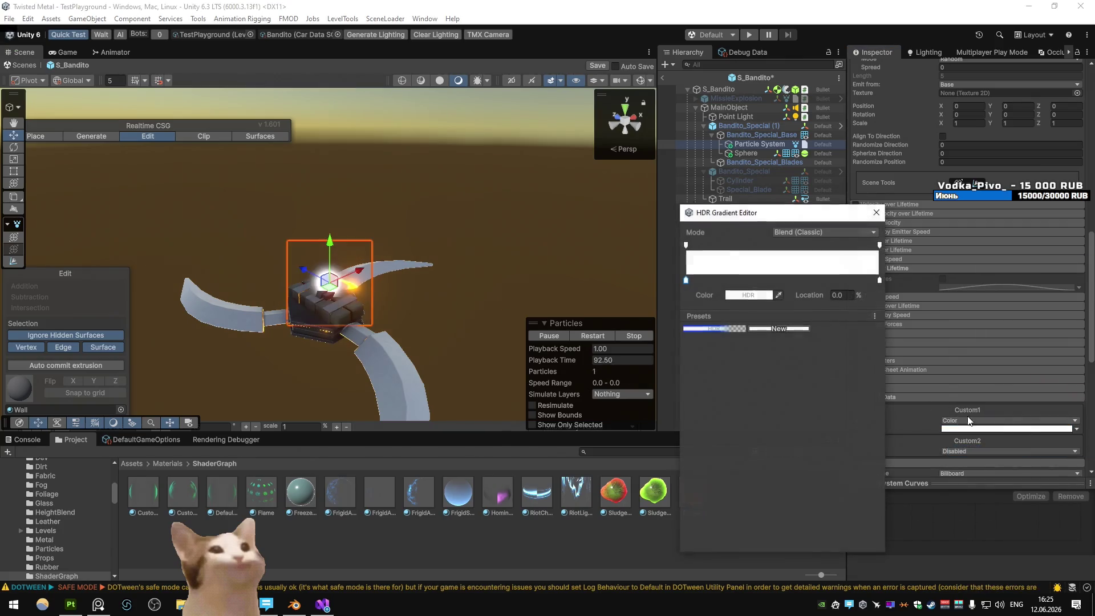
- Make the gradient's colour key HDR red with boosted glow intensity
left_click(685, 280)
left_click(733, 295)
left_click_drag(844, 343, 834, 337)
left_click(836, 536)
left_click(835, 536)
left_click(836, 536)
left_click(836, 538)
left_click(836, 538)
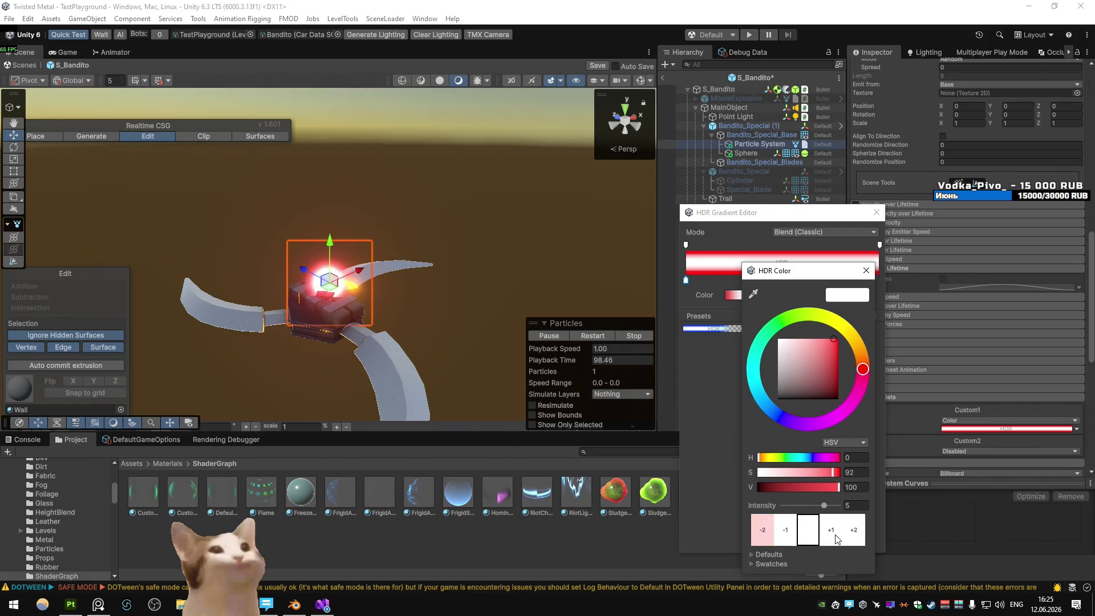
left_click(836, 538)
left_click(836, 537)
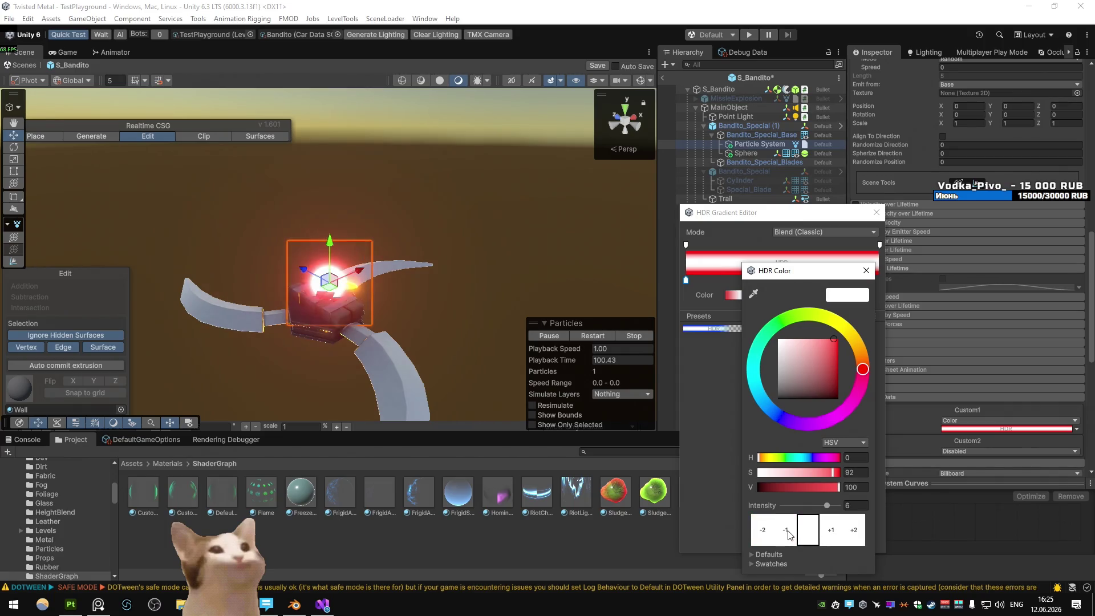
left_click(793, 536)
left_click(793, 536)
left_click(866, 271)
- Add opacity keys near the start and end, making the end fully transparent
left_click(687, 244)
left_click(723, 244)
left_click_drag(813, 295, 798, 295)
left_click(857, 244)
type("890")
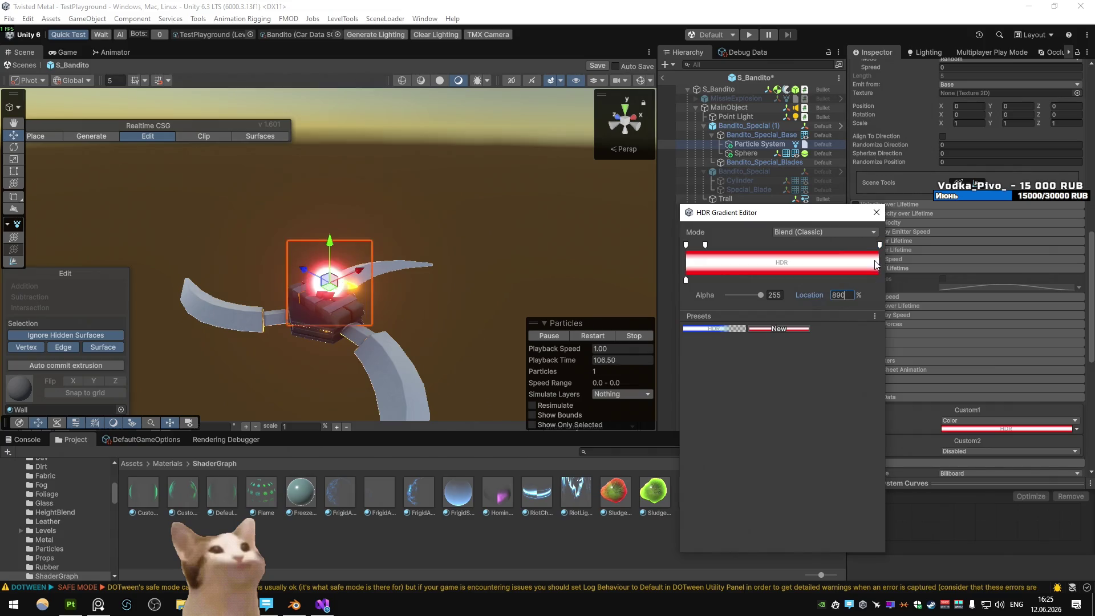
left_click(854, 245)
type("90")
left_click(880, 244)
left_click_drag(761, 295, 679, 258)
- Make the start transparent and place the fade-in and fade-out keys at 25% and 75%
left_click(686, 245)
left_click(704, 244)
left_click(841, 295)
type("25")
left_click(860, 245)
left_click(842, 295)
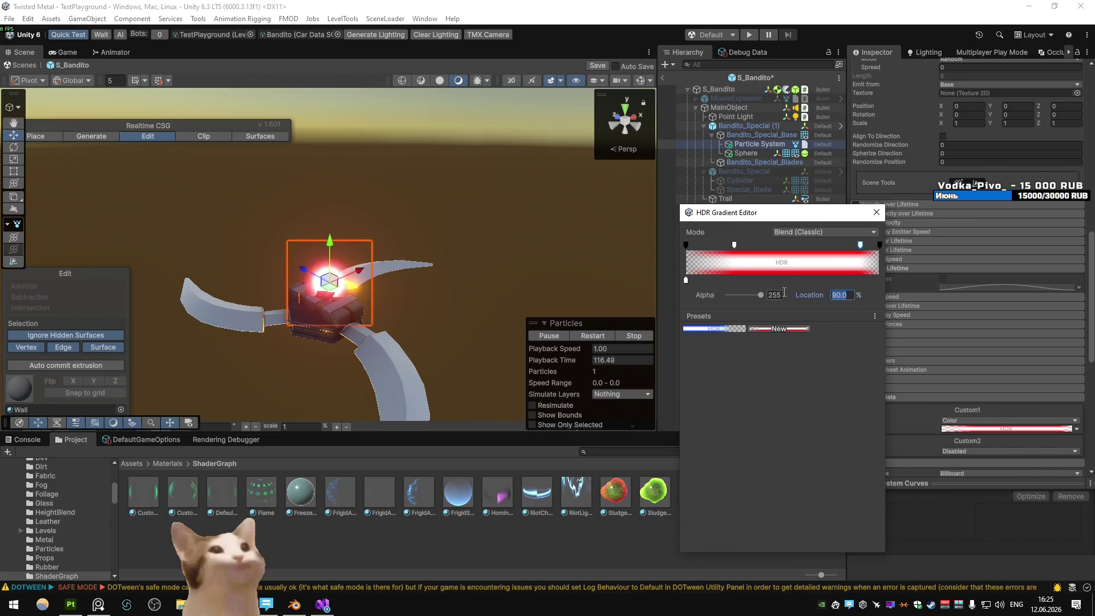
type("75")
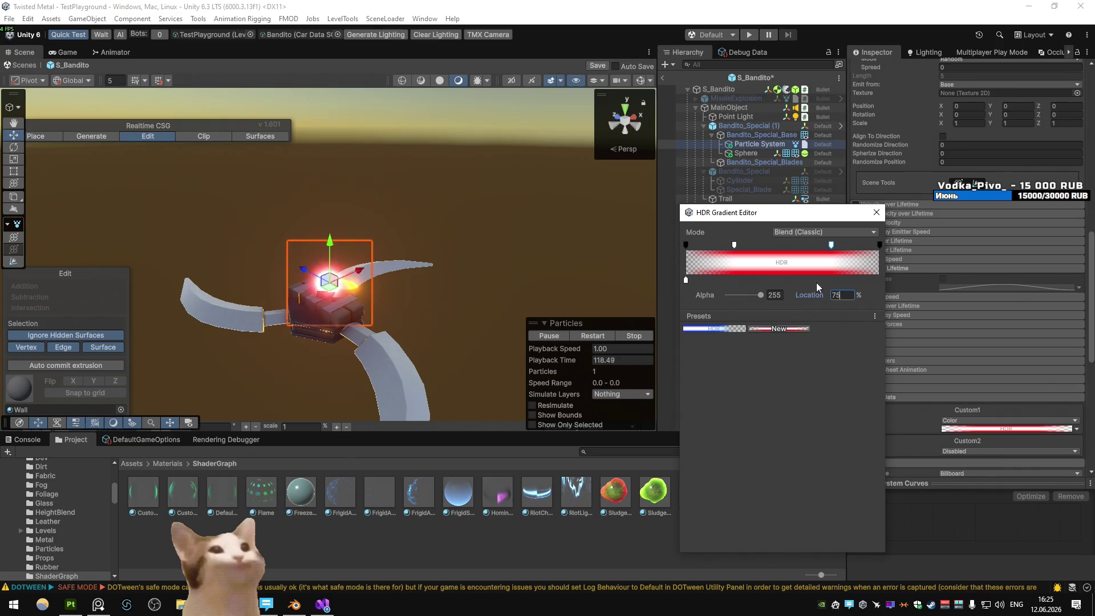
left_click(876, 212)
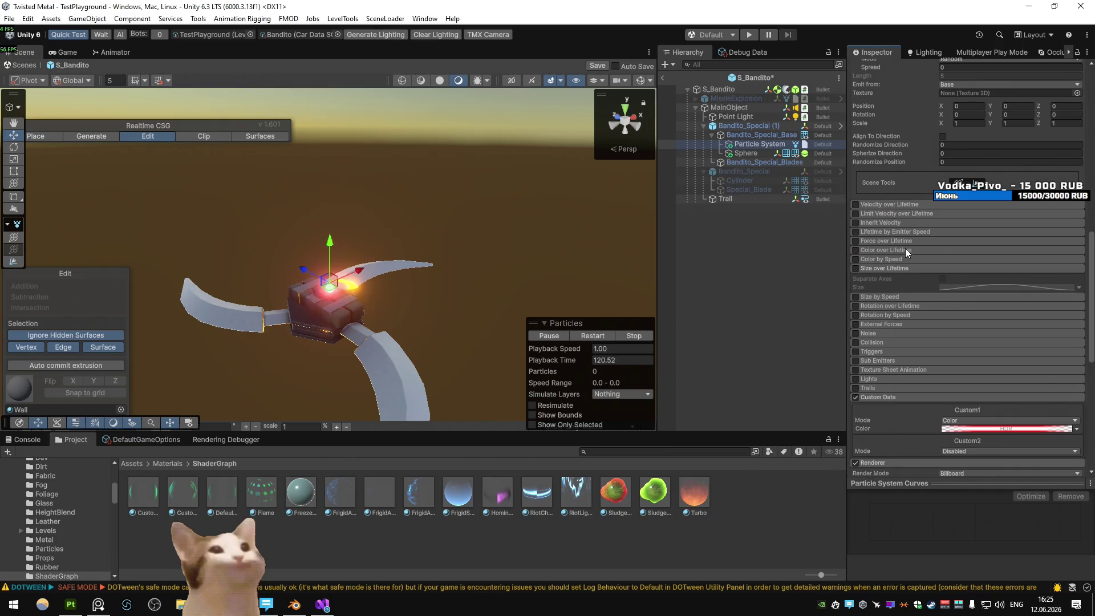
left_click(745, 153)
- Hide the glowing sphere, then save the S_Bandito prefab and return to the scene
left_click(877, 69)
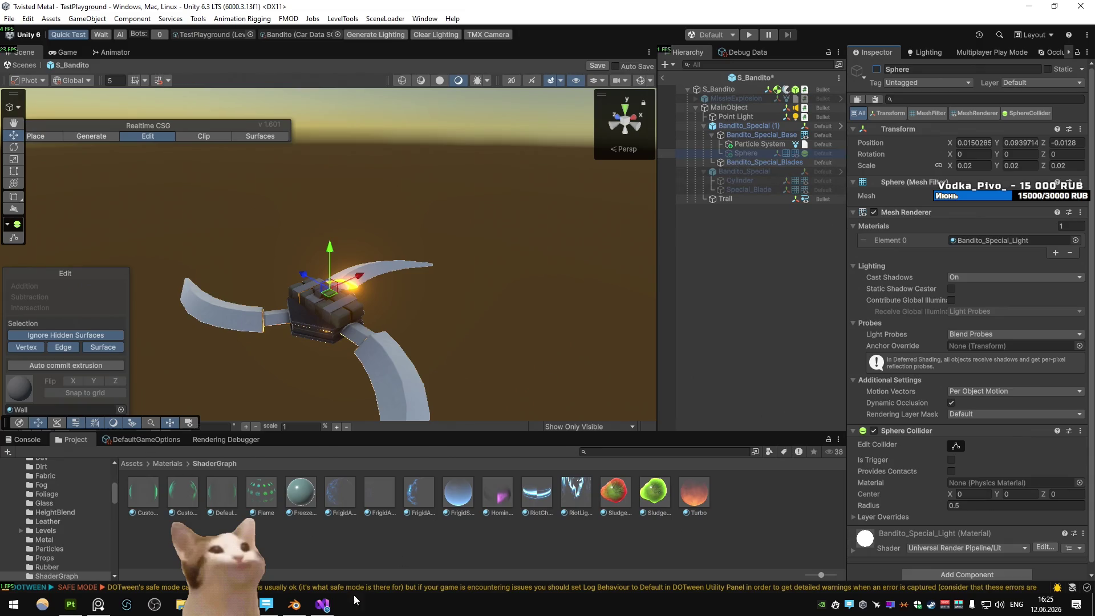
left_click(741, 143)
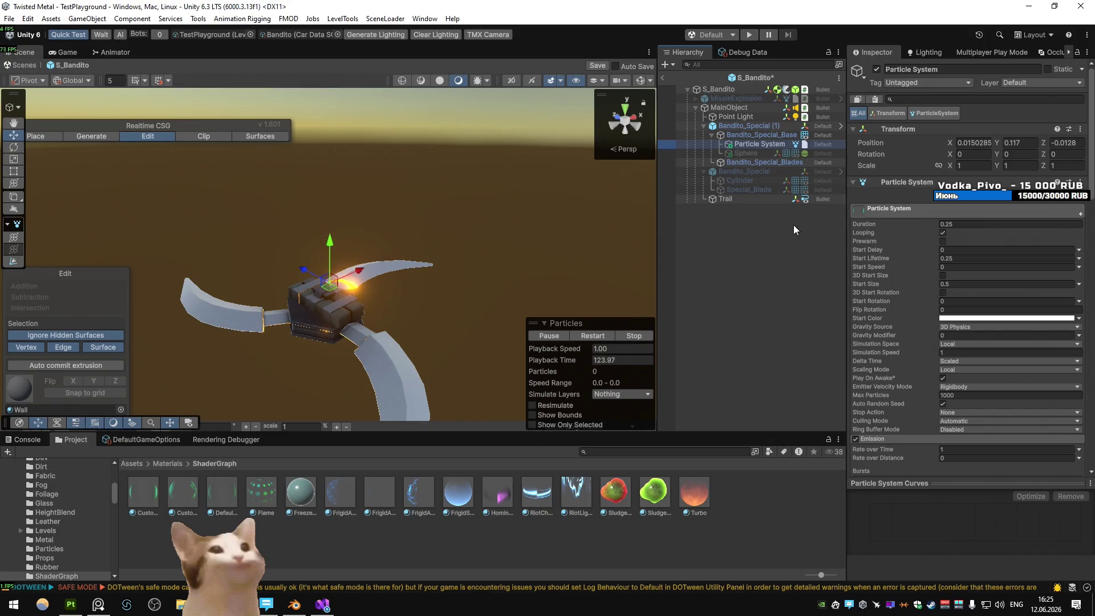
left_click(662, 78)
left_click(628, 320)
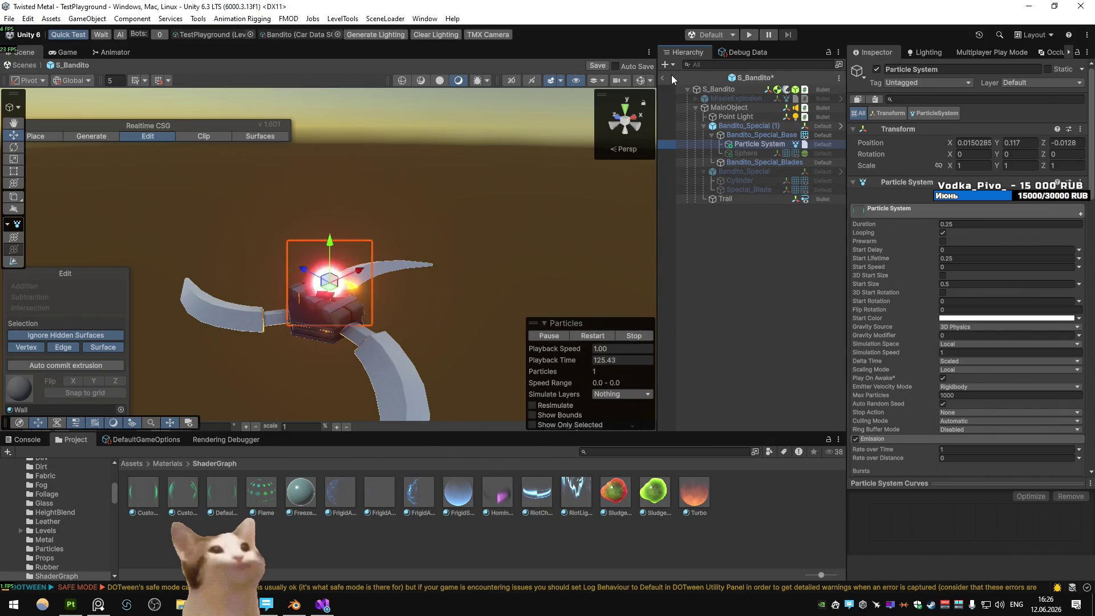
left_click(663, 78)
left_click(511, 314)
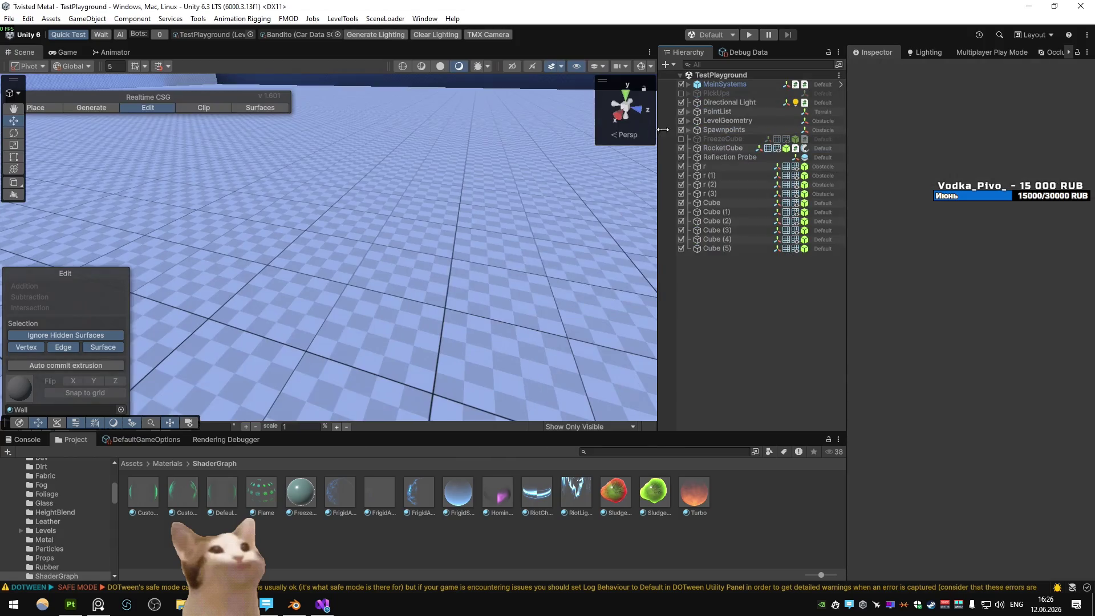
- Enter Play mode and drive the car forward, then brake
left_click(748, 35)
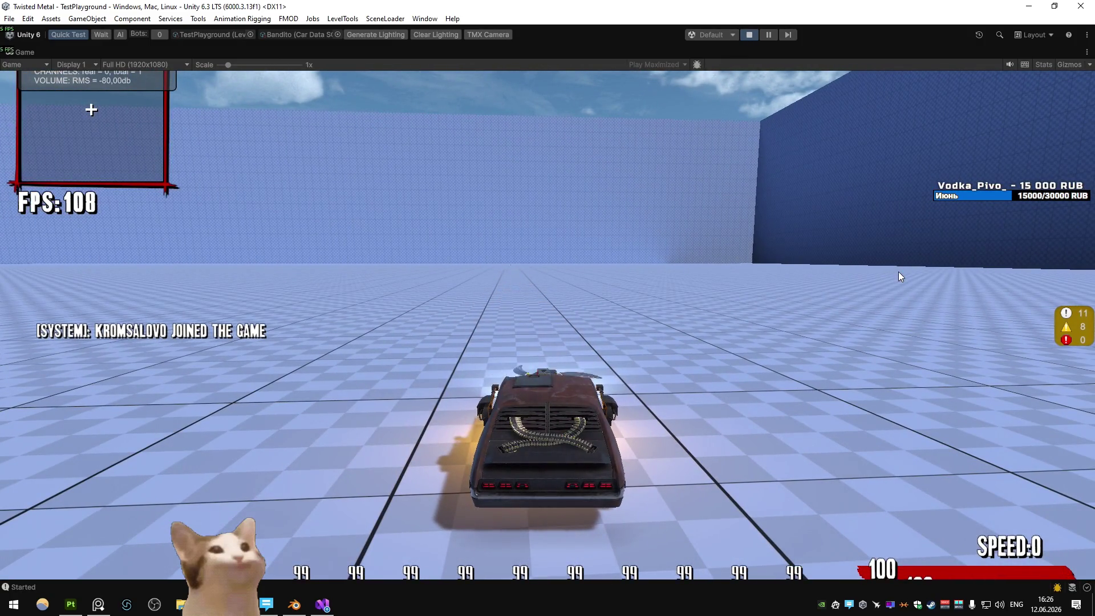
key("w")
key("s")
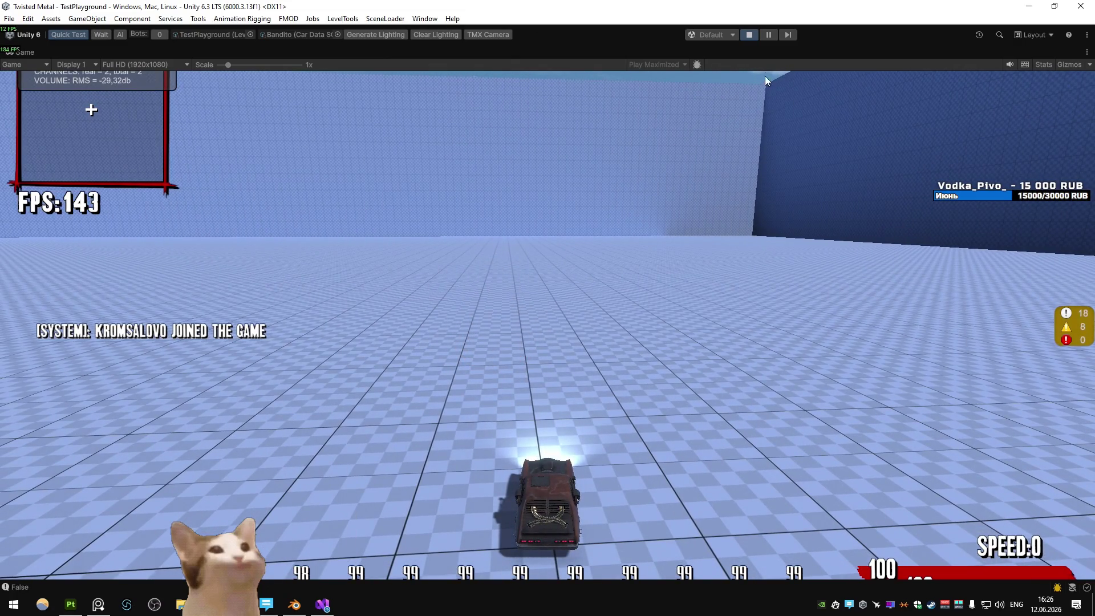
- Restore the editor layout and open S_Bandito from Prefabs > Weapons > Specials, selecting its Particle System
right_click(38, 53)
left_click(57, 58)
key("BackSpace")
key("BackSpace")
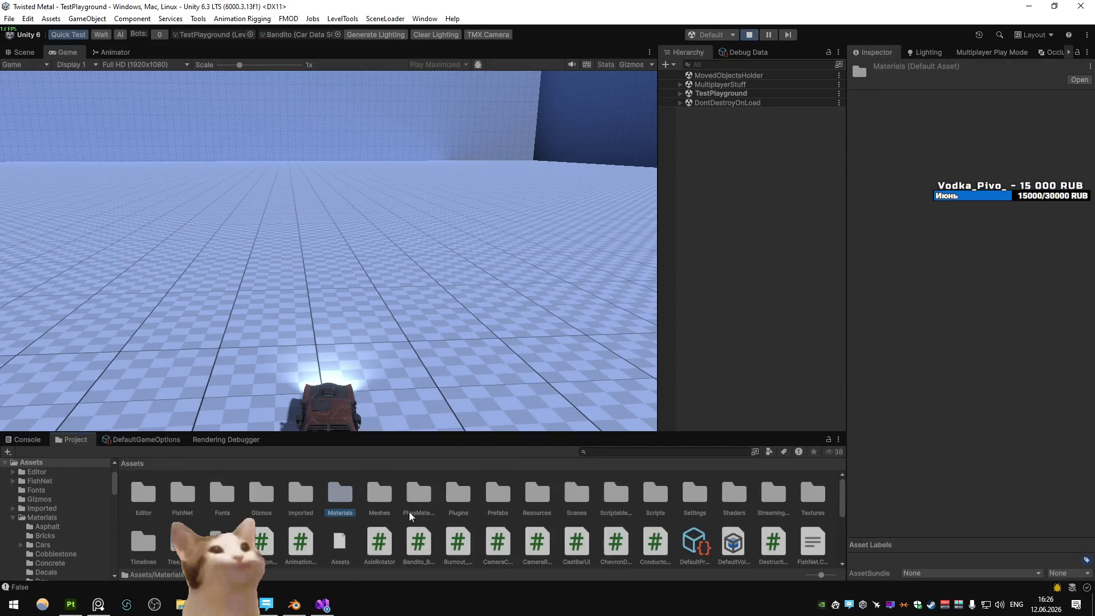
double_click(488, 499)
double_click(186, 502)
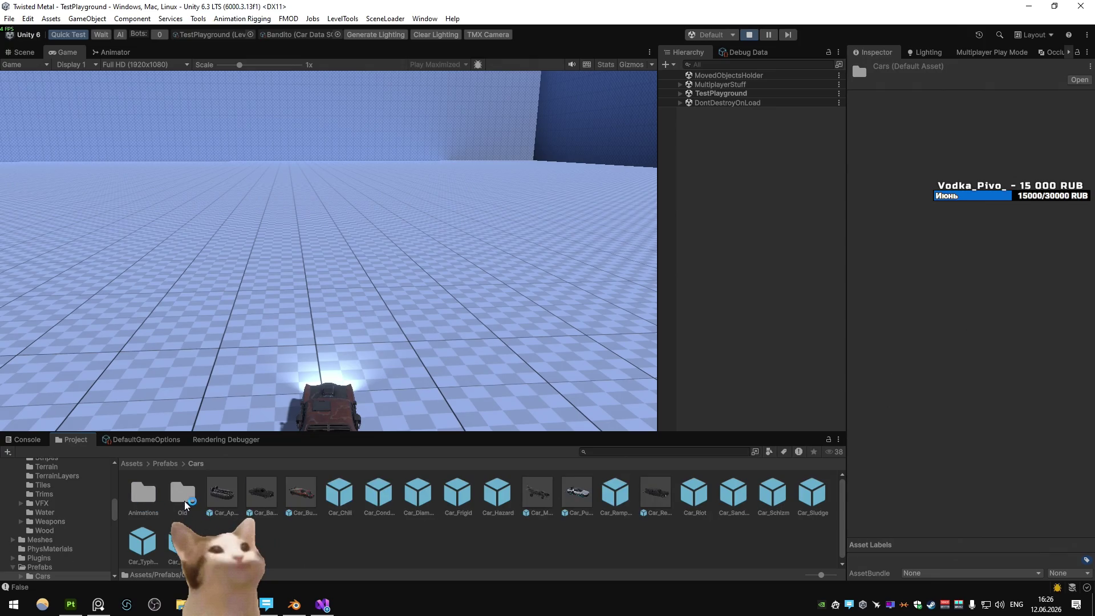
key("BackSpace")
double_click(379, 495)
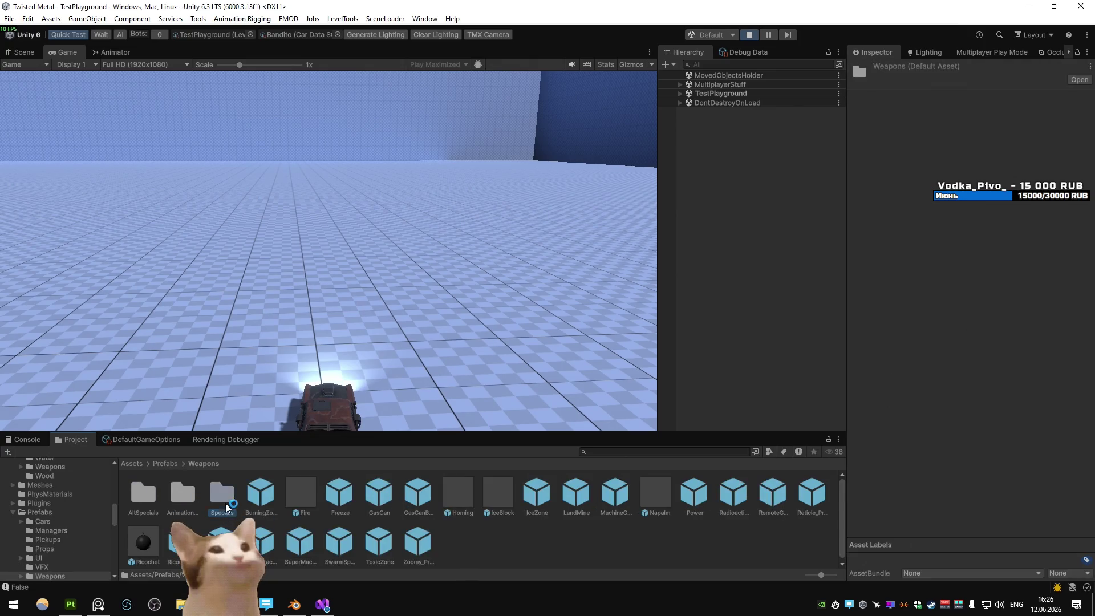
double_click(222, 497)
double_click(305, 505)
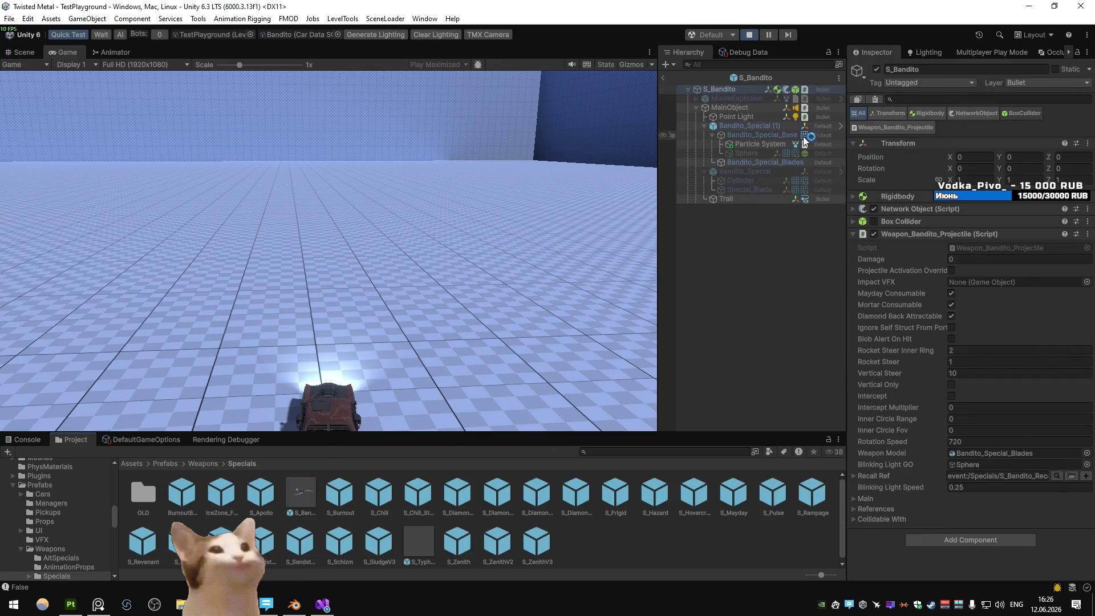
left_click(806, 143)
scroll(970, 370, "down", 10)
- Set the renderer's Max Particle Size to 1, then to 2
left_click(958, 277)
type("1")
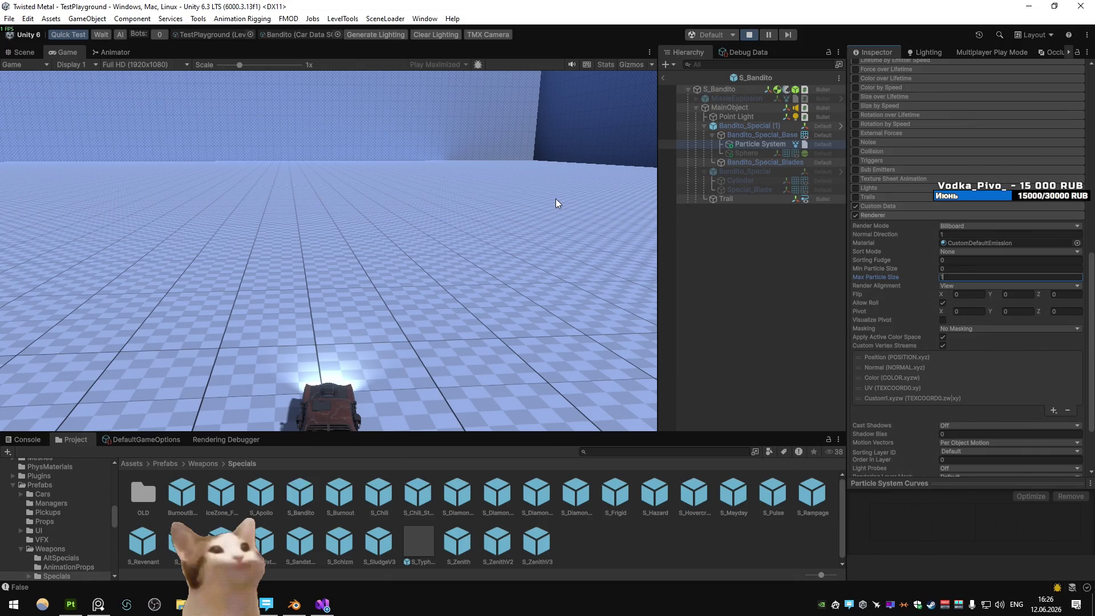
left_click(556, 201)
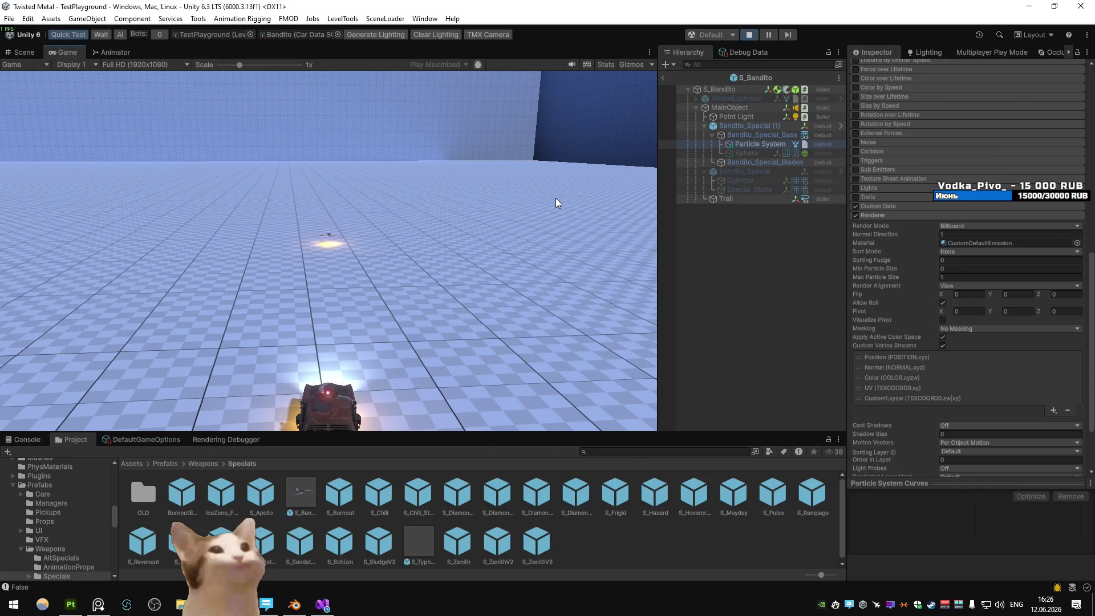
left_click(958, 277)
type("2")
left_click(505, 221)
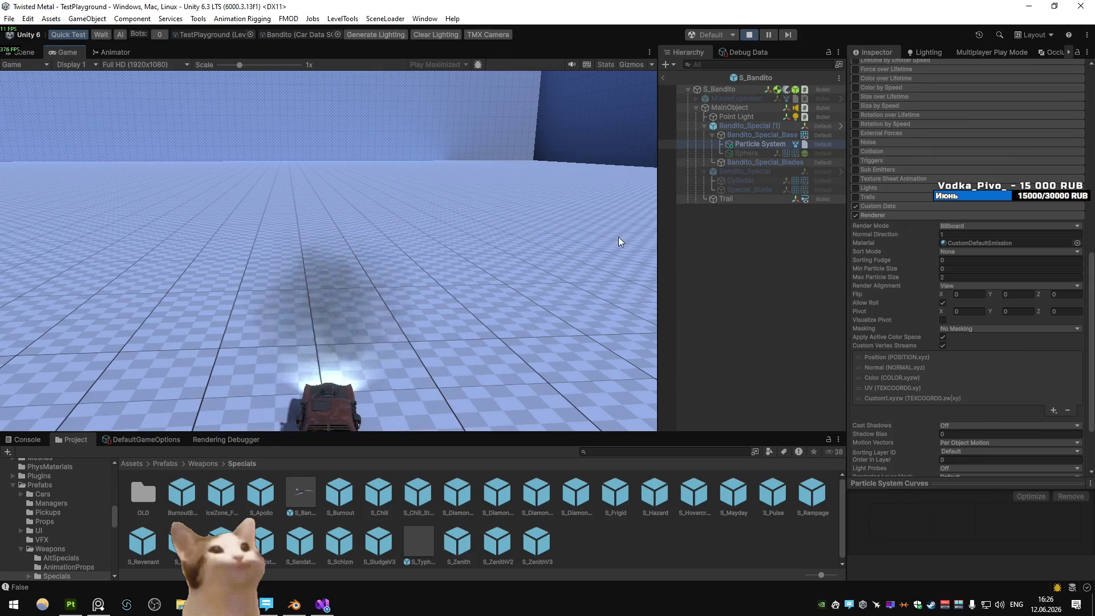
- Fire the weapon in a maximized Game view to judge the glow, then restore the layout
scroll(913, 286, "up", 5)
scroll(913, 286, "up", 8)
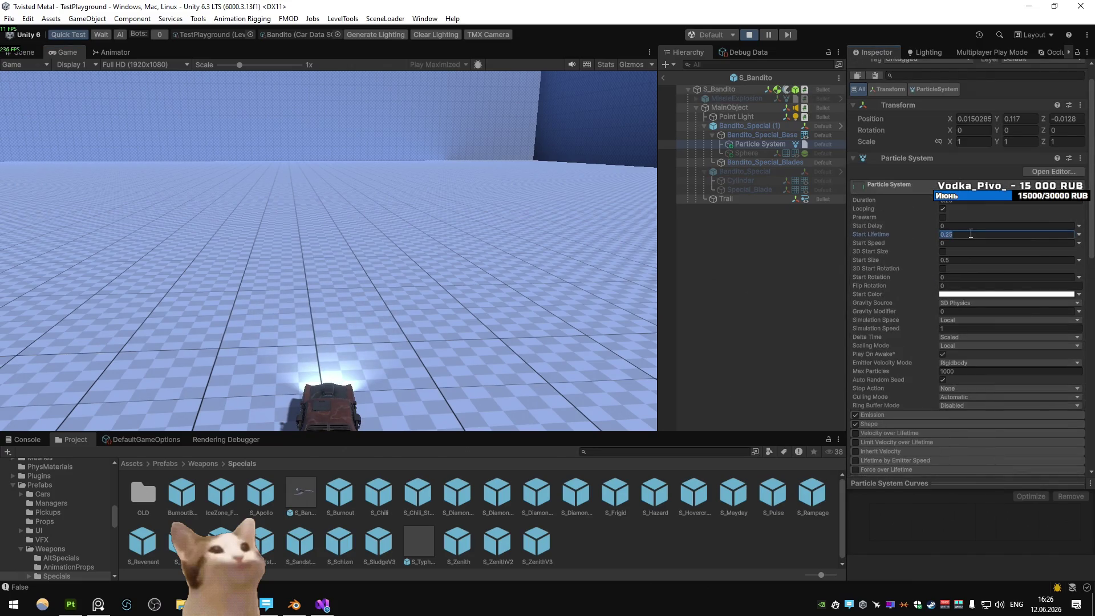
left_click(569, 173)
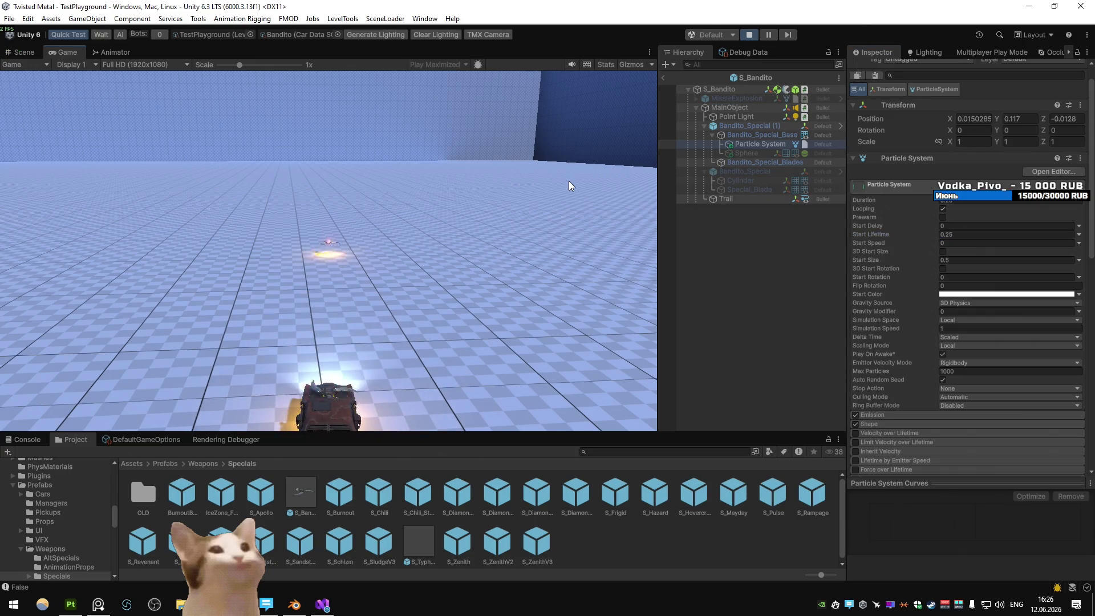
double_click(85, 53)
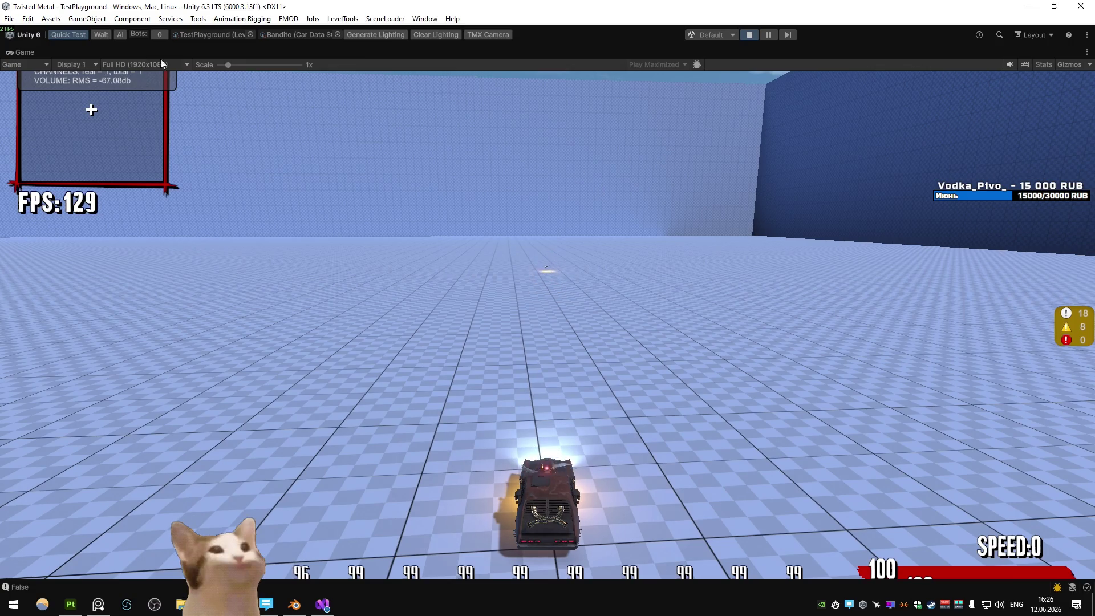
right_click(25, 52)
left_click(66, 83)
scroll(917, 306, "down", 15)
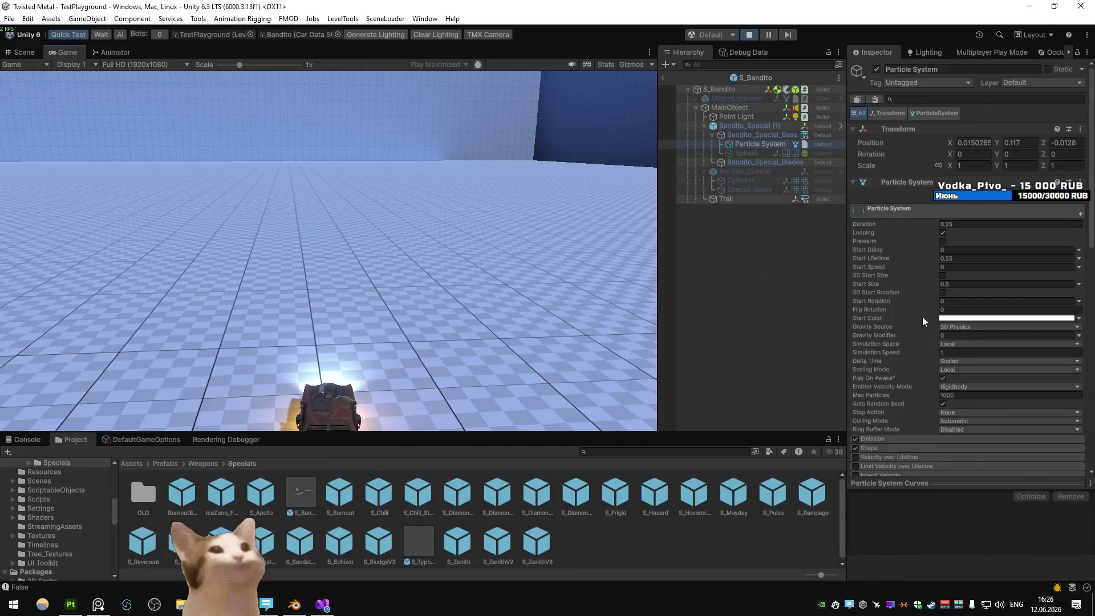
scroll(953, 262, "up", 3)
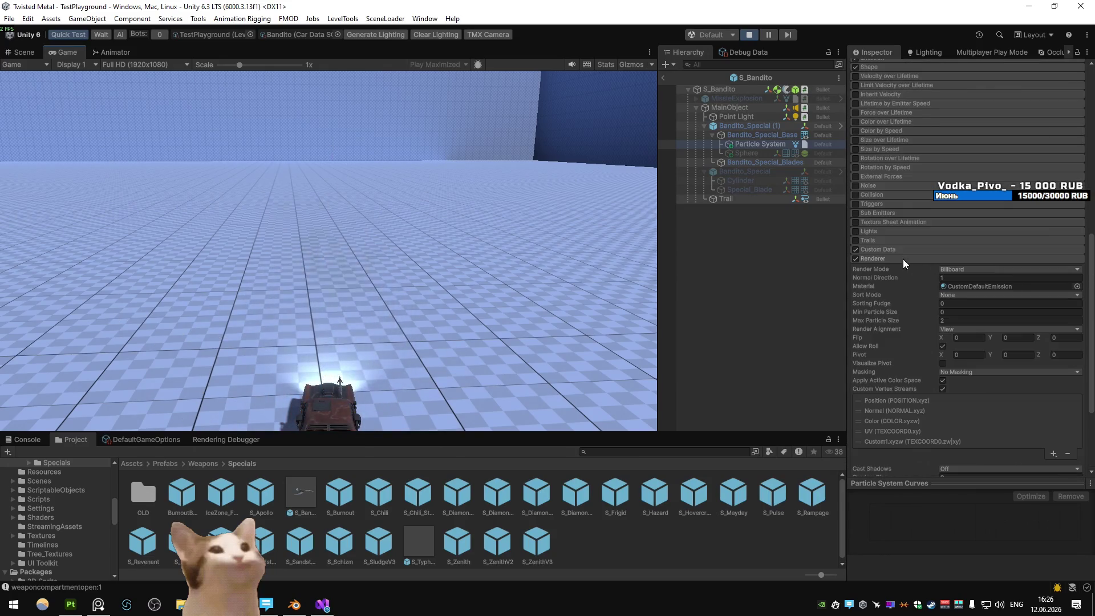
- Inspect the Custom1 gradient's key colour and test-fire the weapon
left_click(907, 251)
left_click(1006, 281)
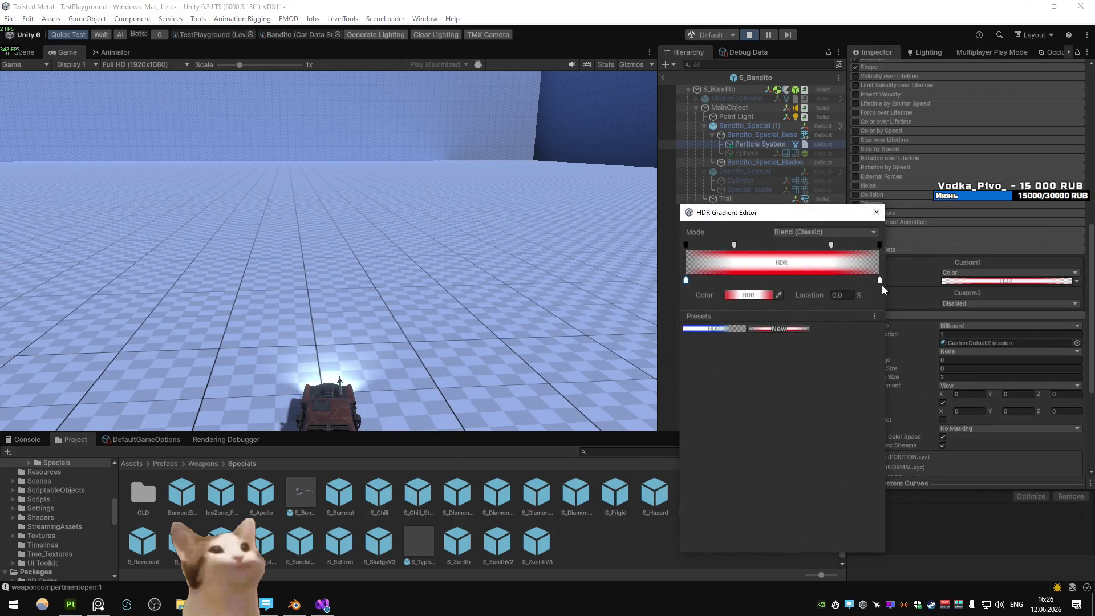
left_click(742, 299)
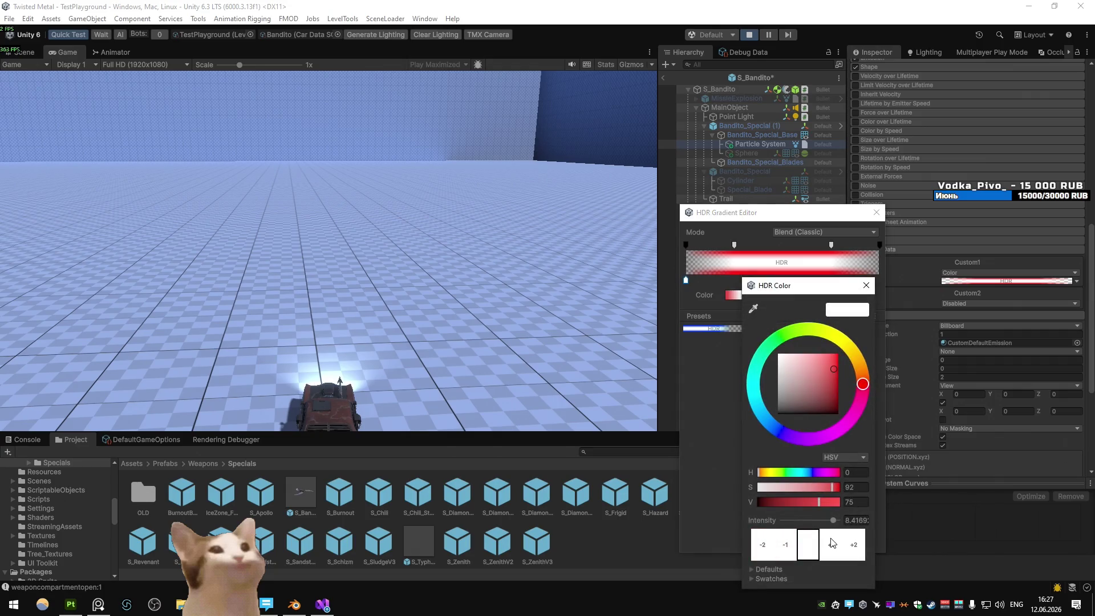
left_click(866, 286)
left_click(876, 213)
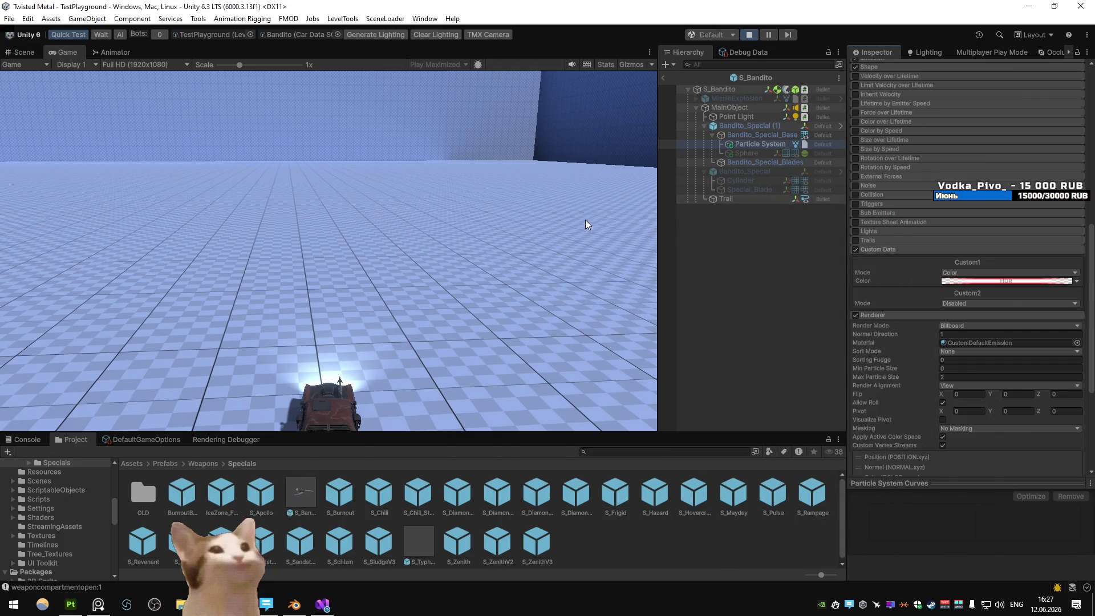
left_click(582, 222)
- Set the first gradient key to full value with intensity 10, then fire again
left_click(995, 282)
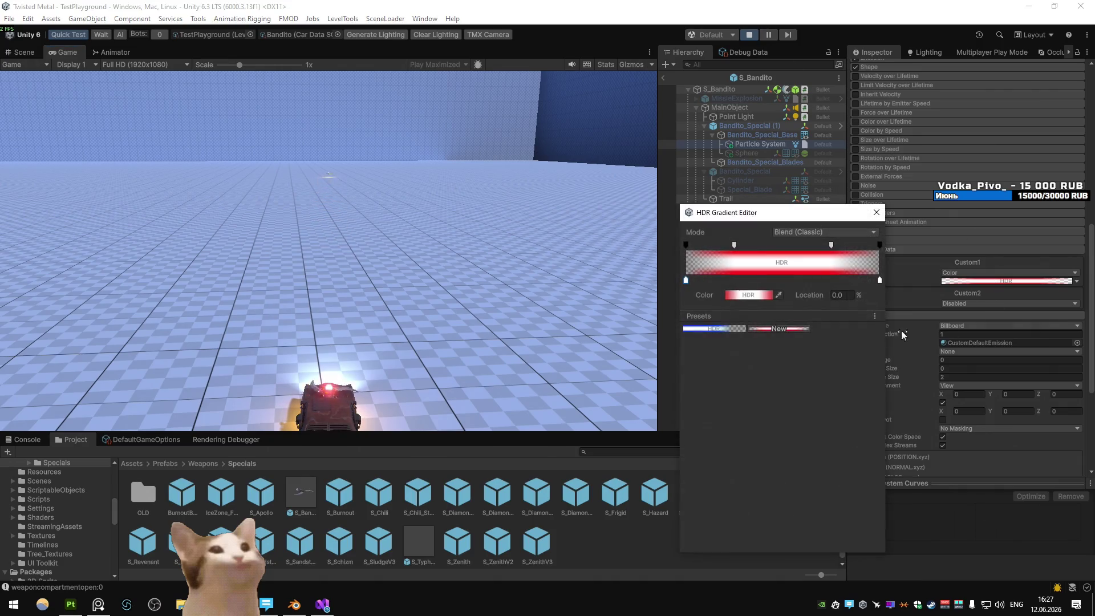
left_click(686, 281)
left_click(765, 295)
left_click_drag(856, 357, 857, 350)
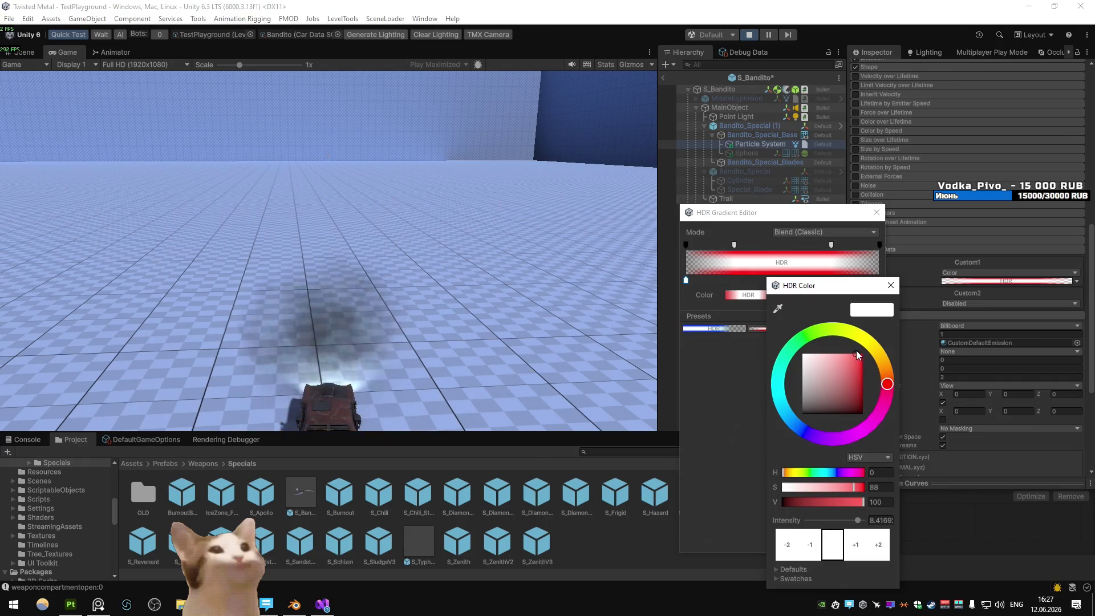
left_click(858, 559)
left_click(891, 286)
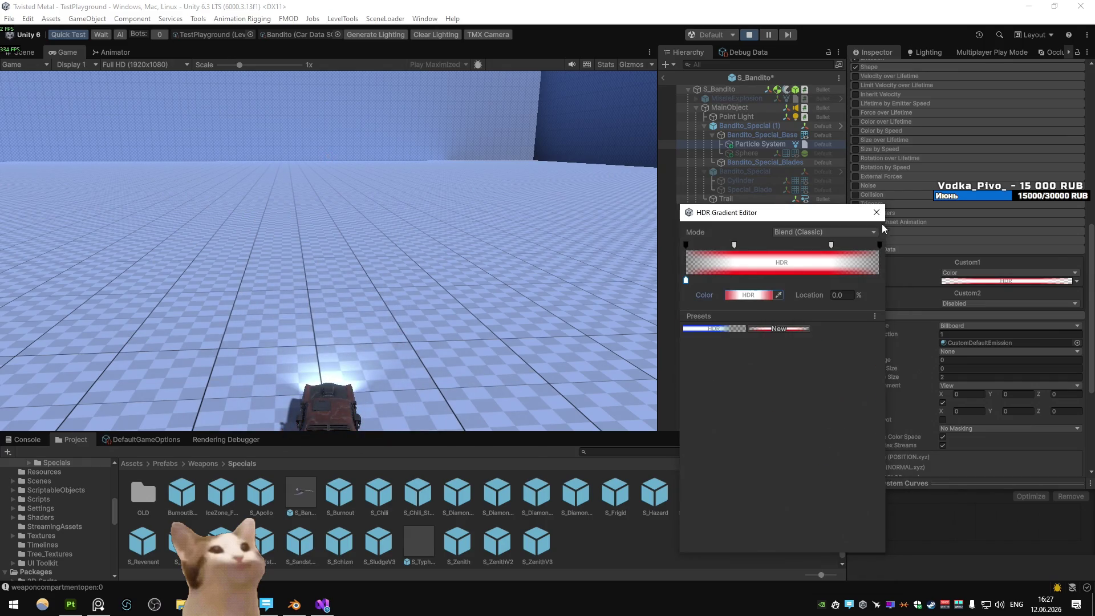
left_click(876, 214)
left_click(473, 234)
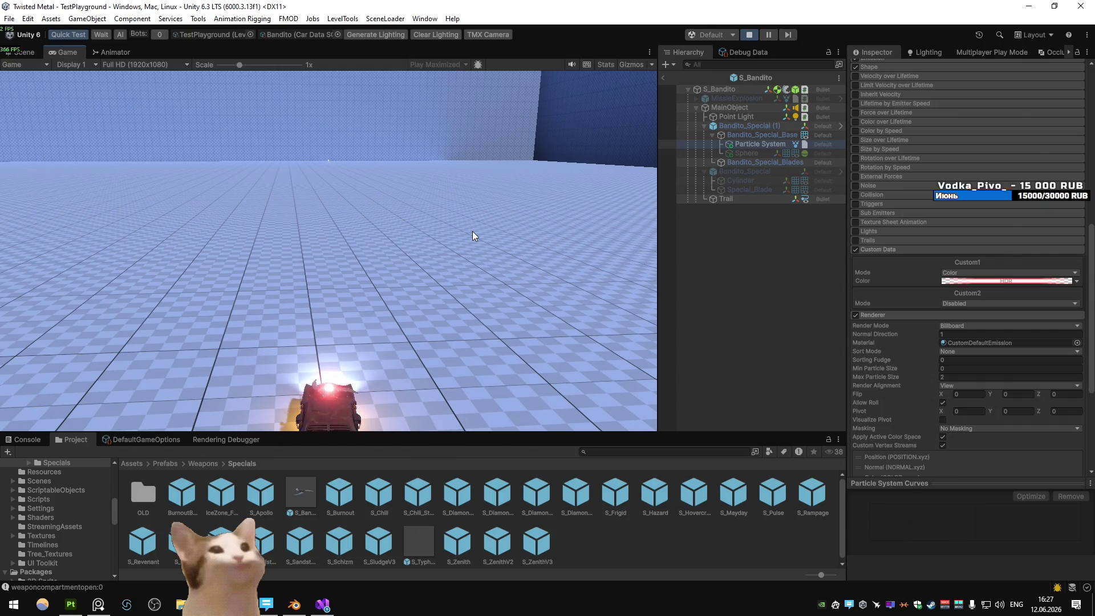
- Try particle Durations of 1 and then 0.1, test-firing the weapon repeatedly, then stop playing
scroll(891, 183, "up", 10)
left_click(961, 152)
left_click(515, 156)
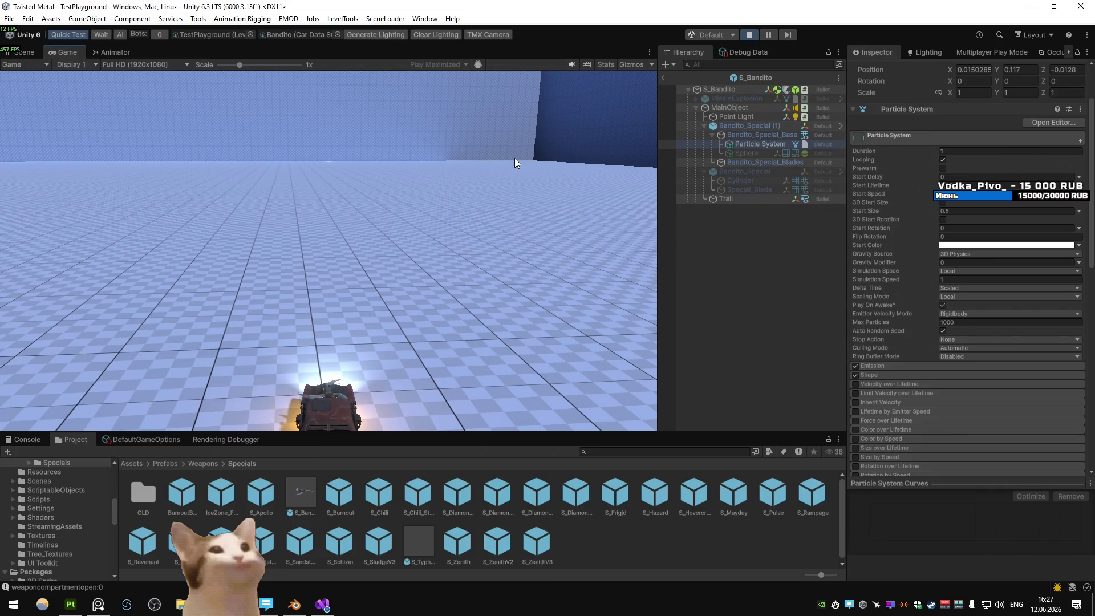
left_click(515, 158)
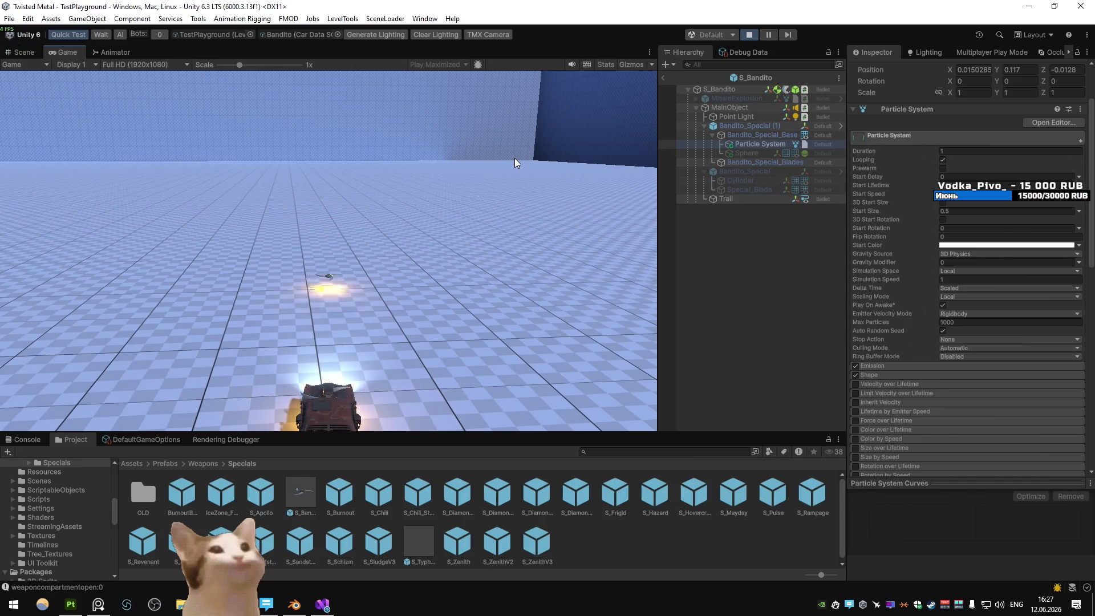
left_click(515, 159)
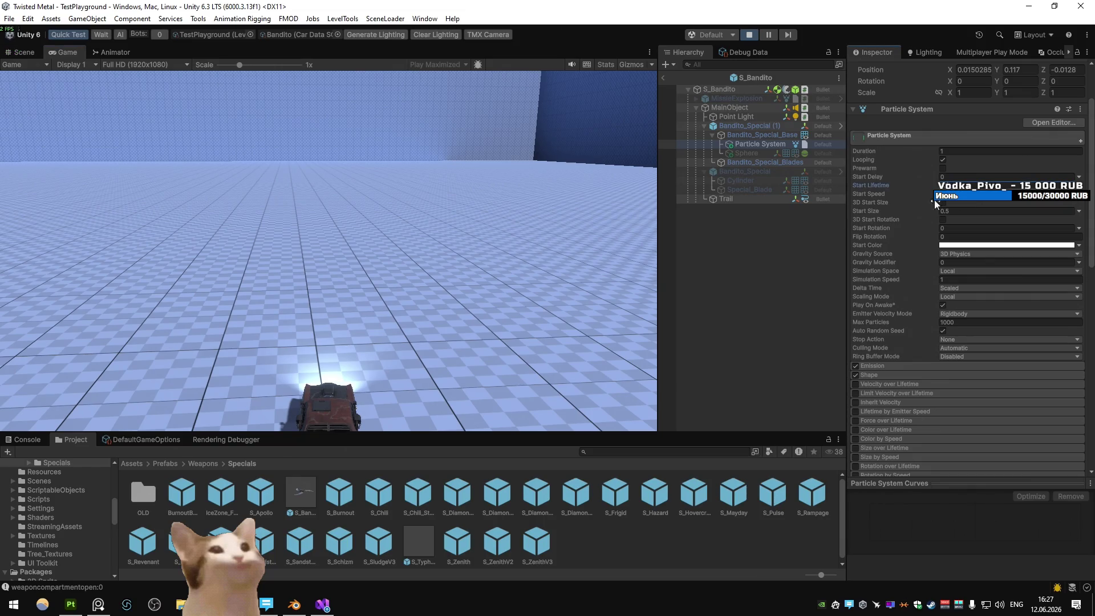
left_click(556, 192)
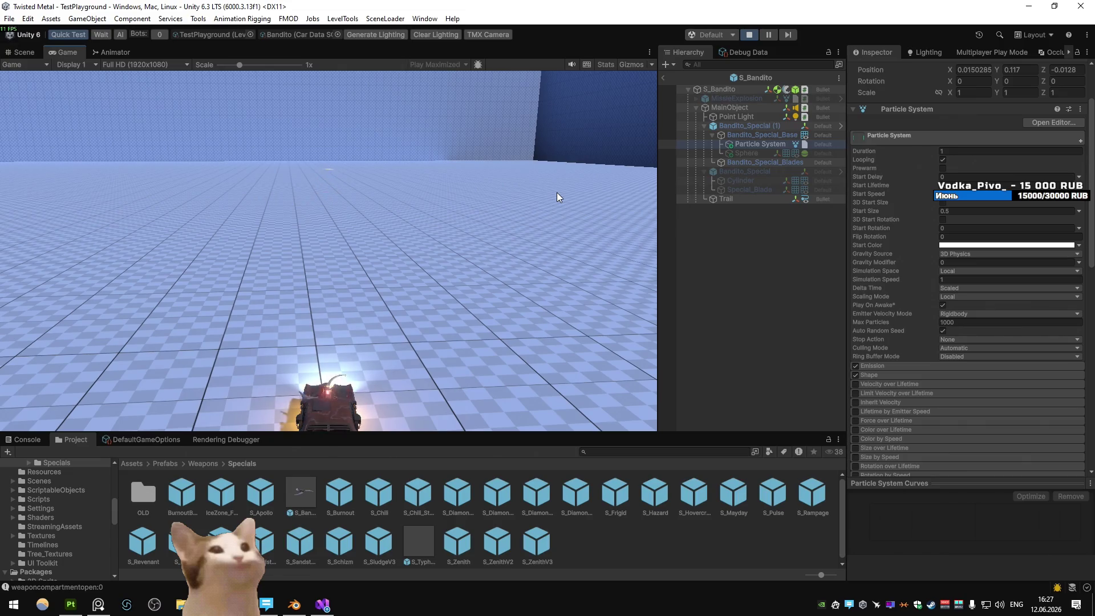
left_click(568, 184)
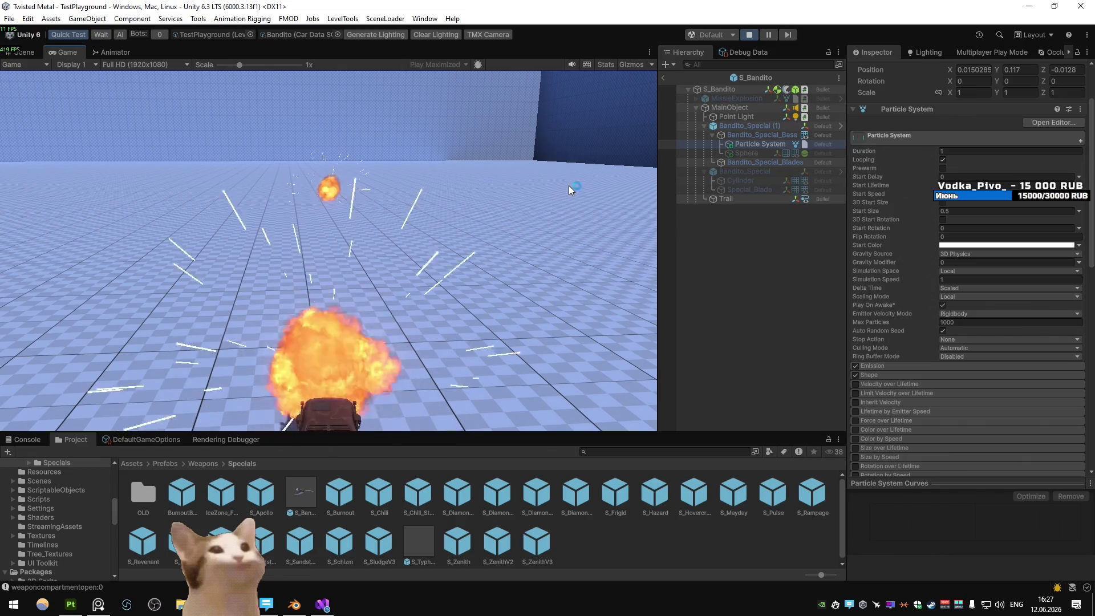
left_click(480, 163)
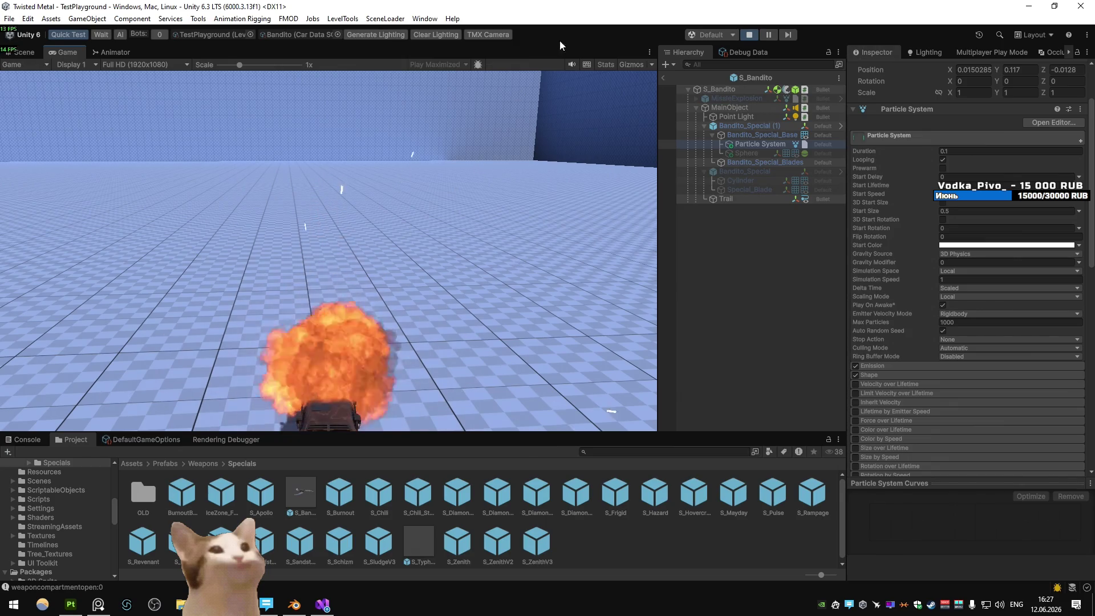
left_click(749, 34)
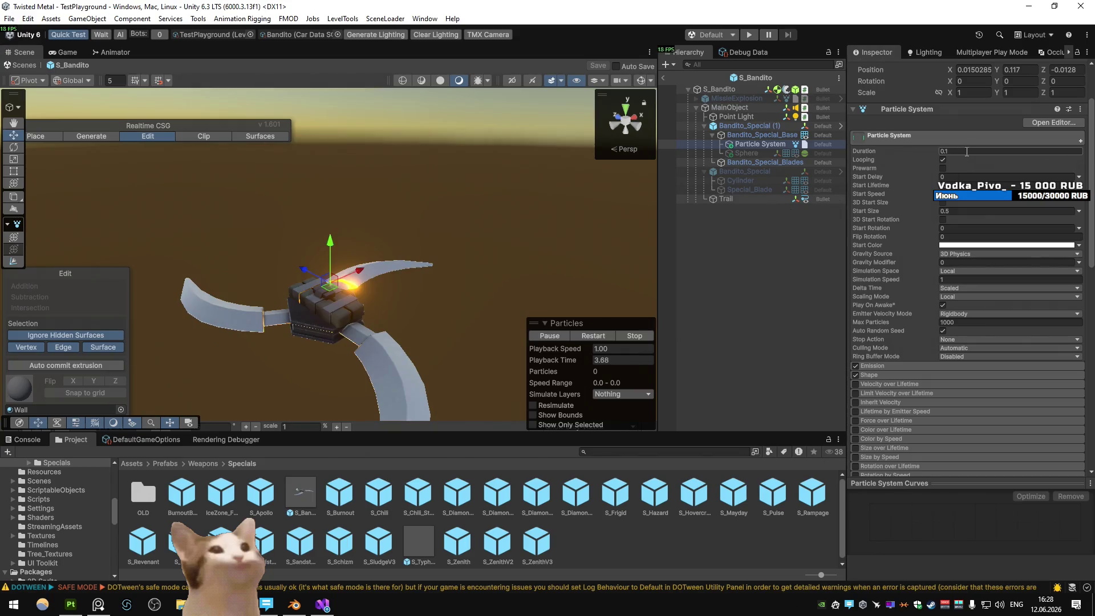
- Delete and restore the Particle System child, then select it in the prefab
key("Delete")
key("ctrl+z")
key("ctrl+z")
key("ctrl+z")
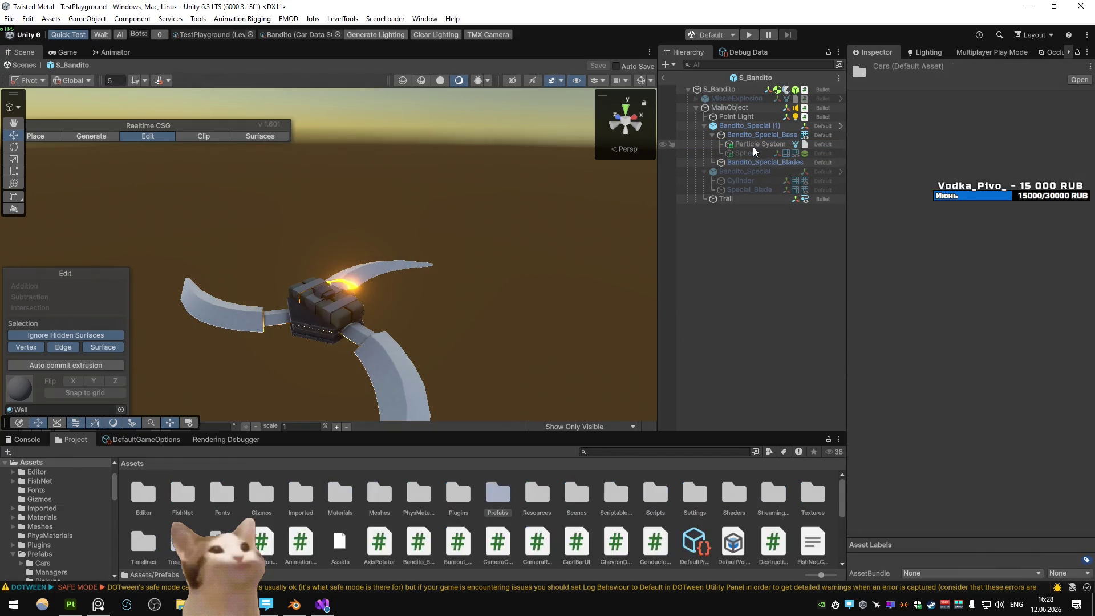
key("ctrl+y")
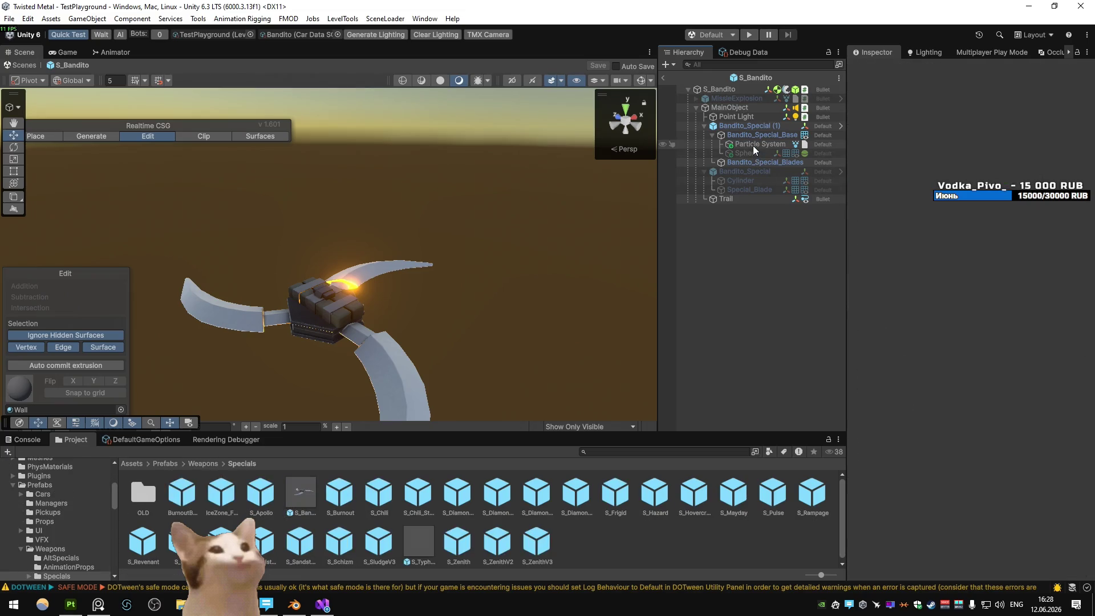
left_click(753, 145)
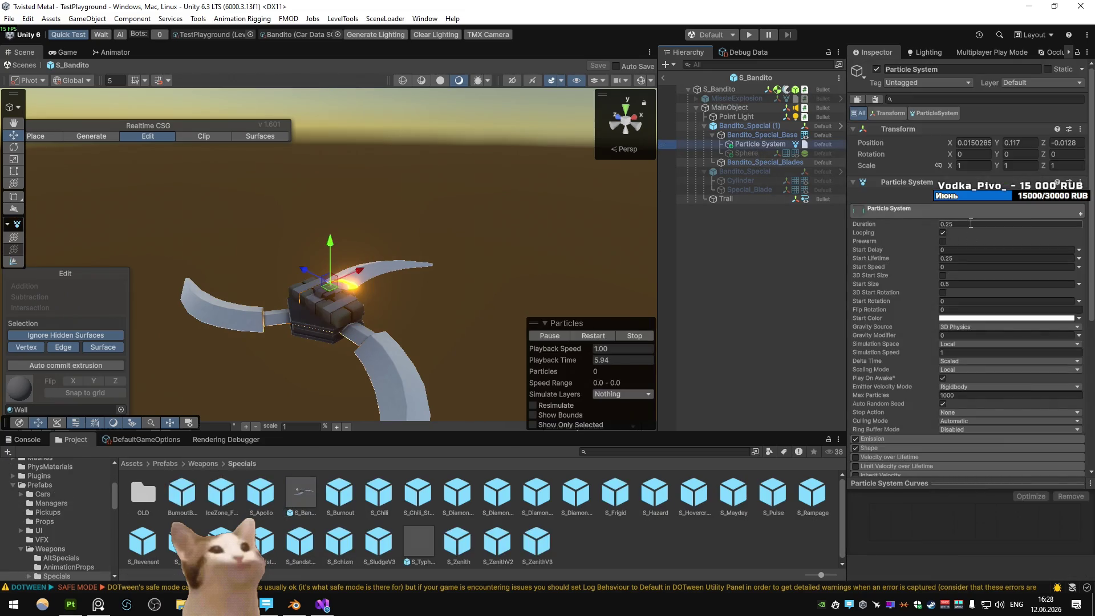
- Set the particles' Start Lifetime and Duration both to 0.1
left_click(948, 260)
type("0.1")
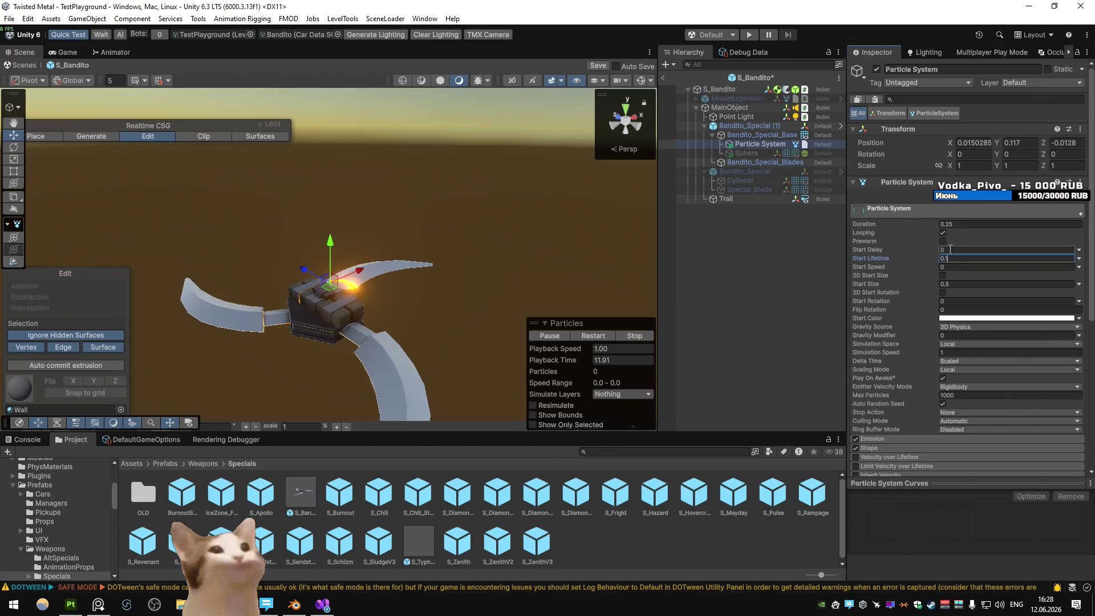
left_click(946, 226)
type("0.1")
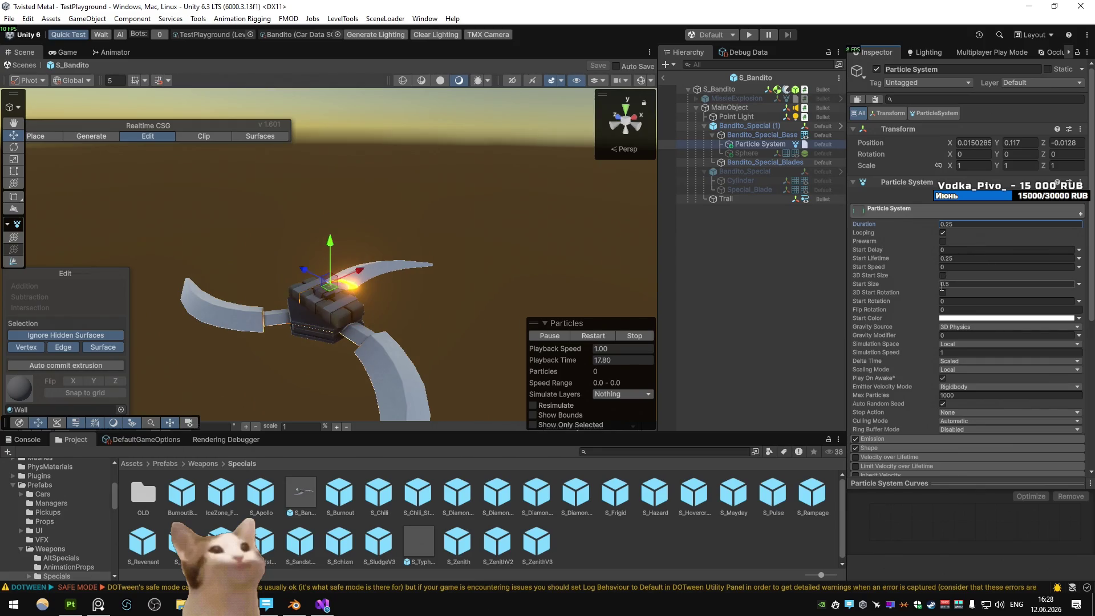
- Inspect the CustomDefaultEmission particle material, then return to the Particle System
scroll(954, 275, "down", 5)
left_click(991, 428)
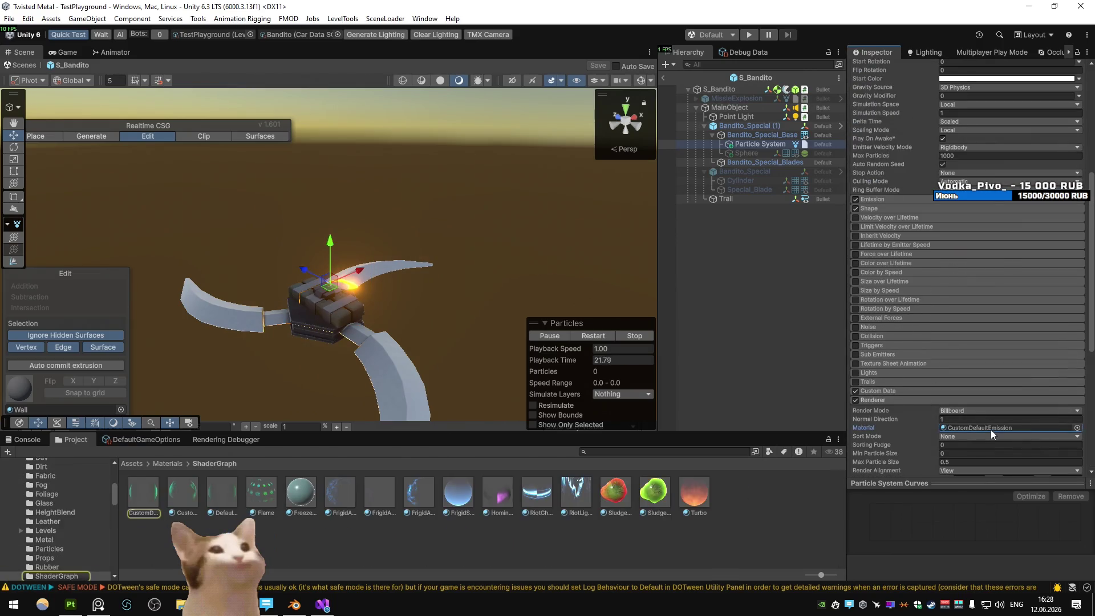
left_click(157, 494)
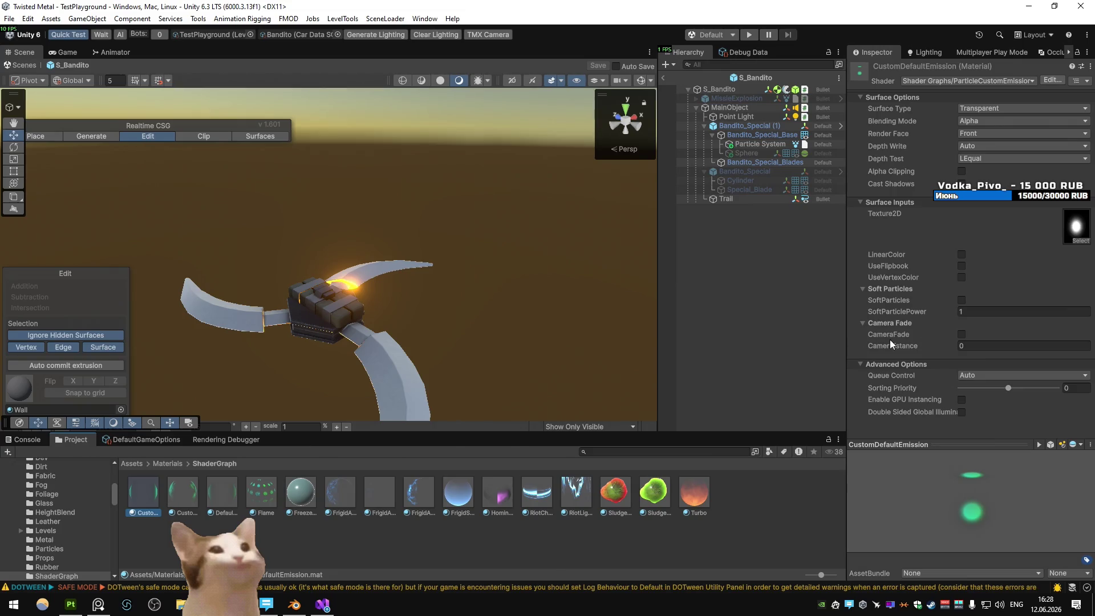
left_click(754, 145)
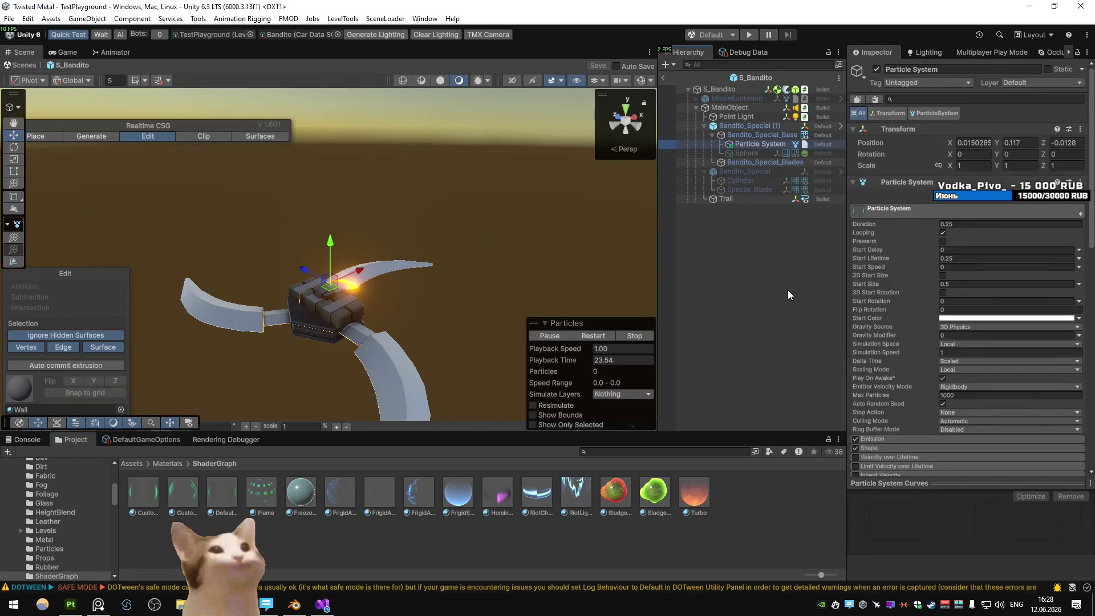
- Open the Custom Data Custom1 gradient and delete its right-end colour key
scroll(1010, 348, "down", 10)
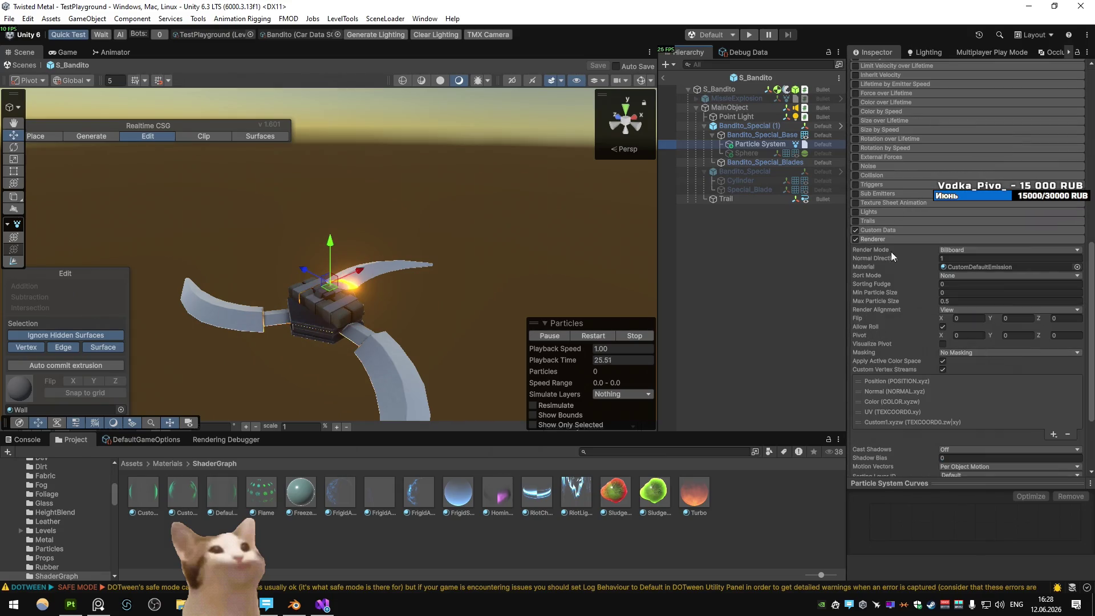
left_click(901, 229)
left_click(1006, 261)
left_click(748, 295)
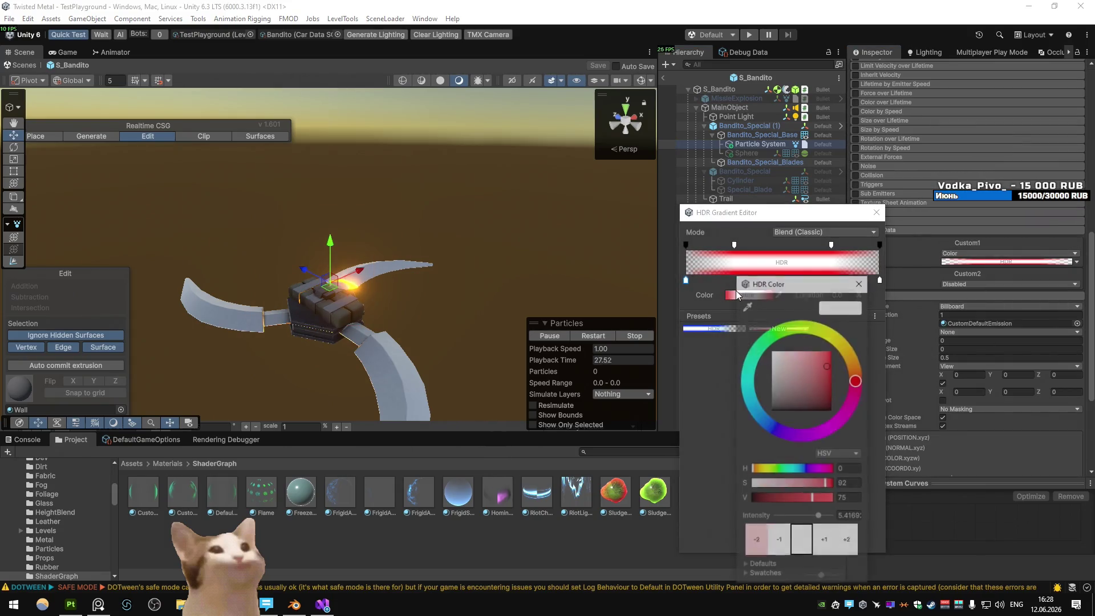
left_click_drag(880, 280, 717, 307)
- Set the left gradient key's HDR intensity to 10, then save the prefab and exit
left_click(686, 280)
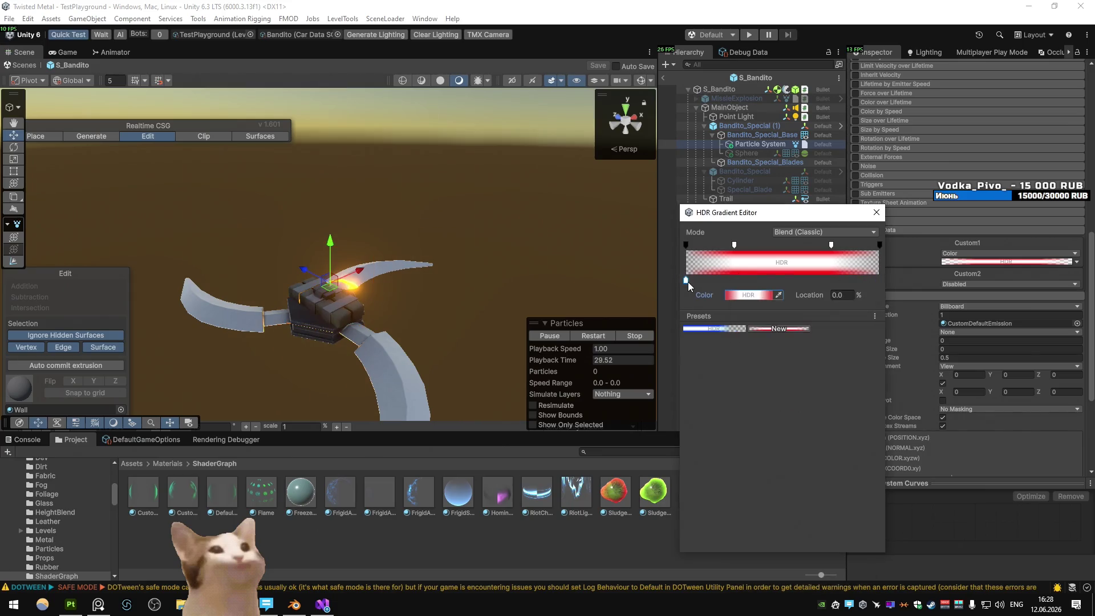
left_click(741, 295)
left_click(847, 516)
type("10")
left_click(863, 281)
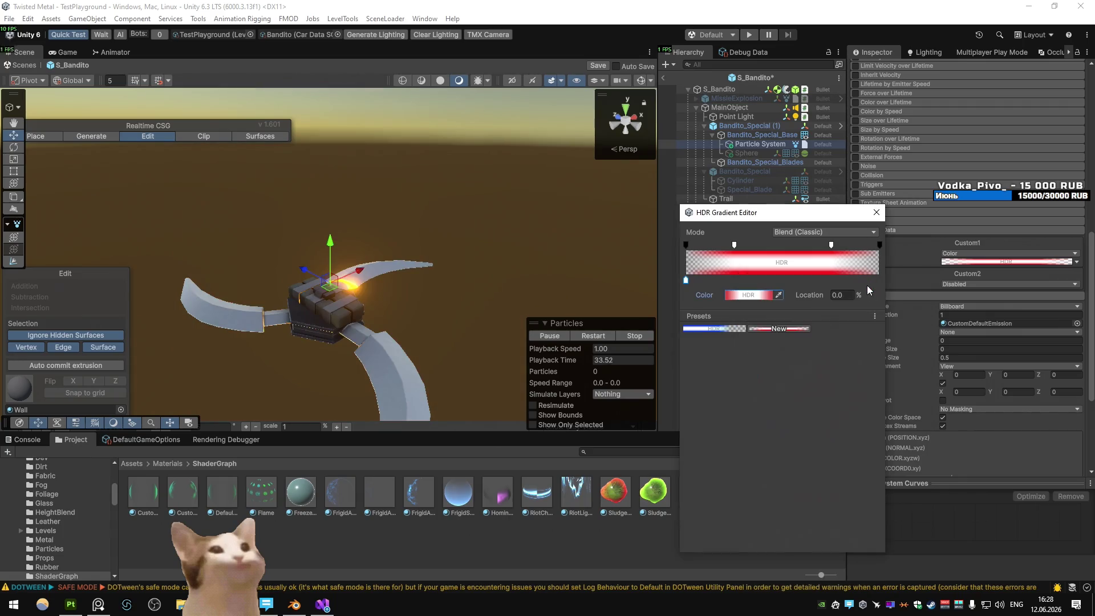
left_click(876, 212)
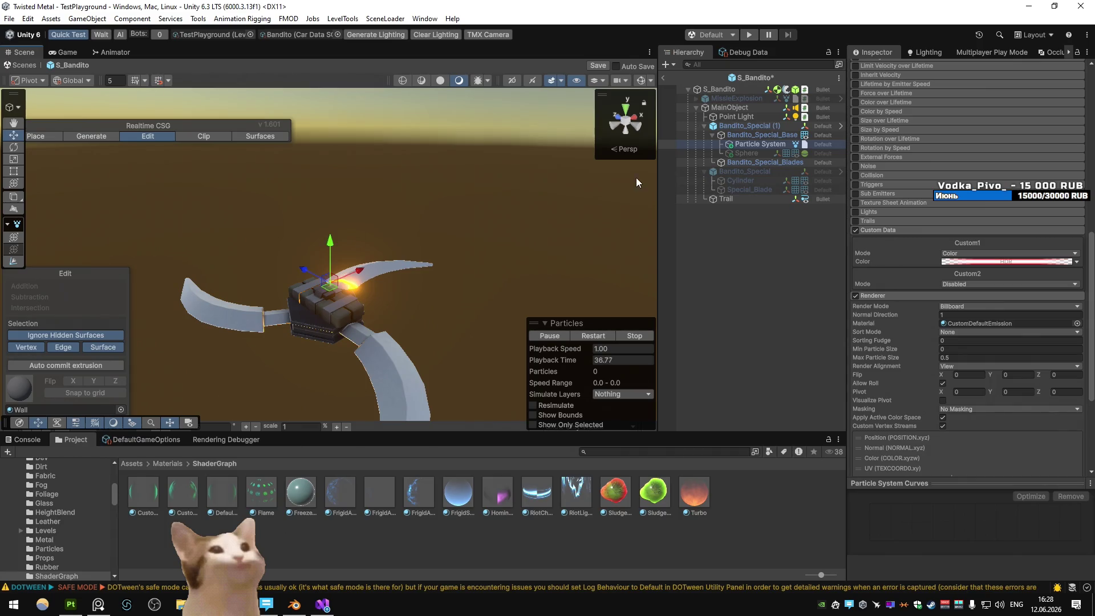
left_click(663, 77)
left_click(517, 316)
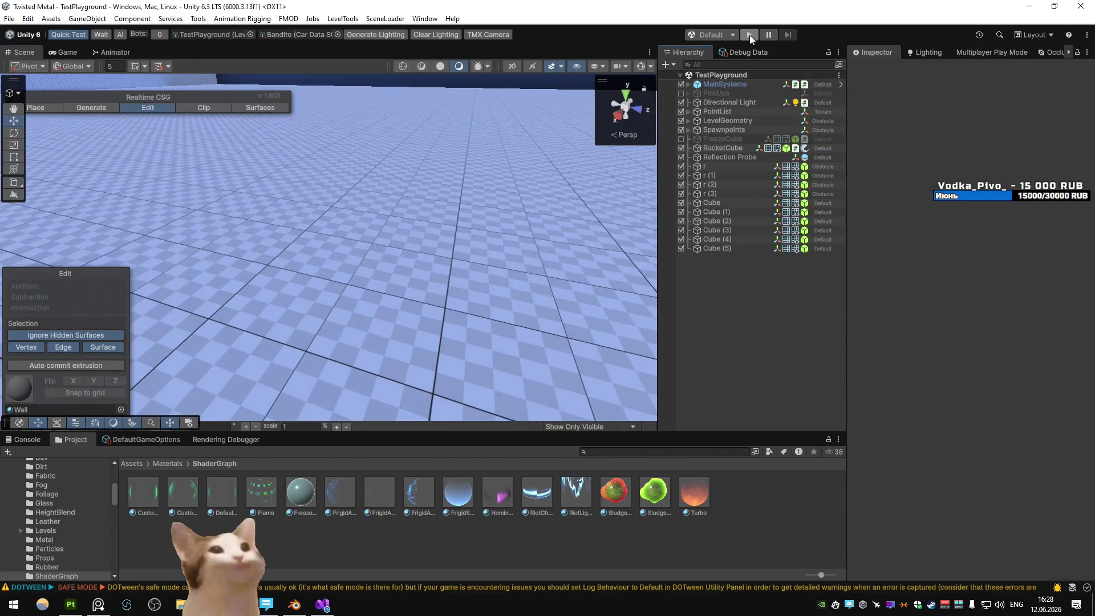
- Play the TestPlayground level briefly to see the red weapon glow, then stop
left_click(749, 35)
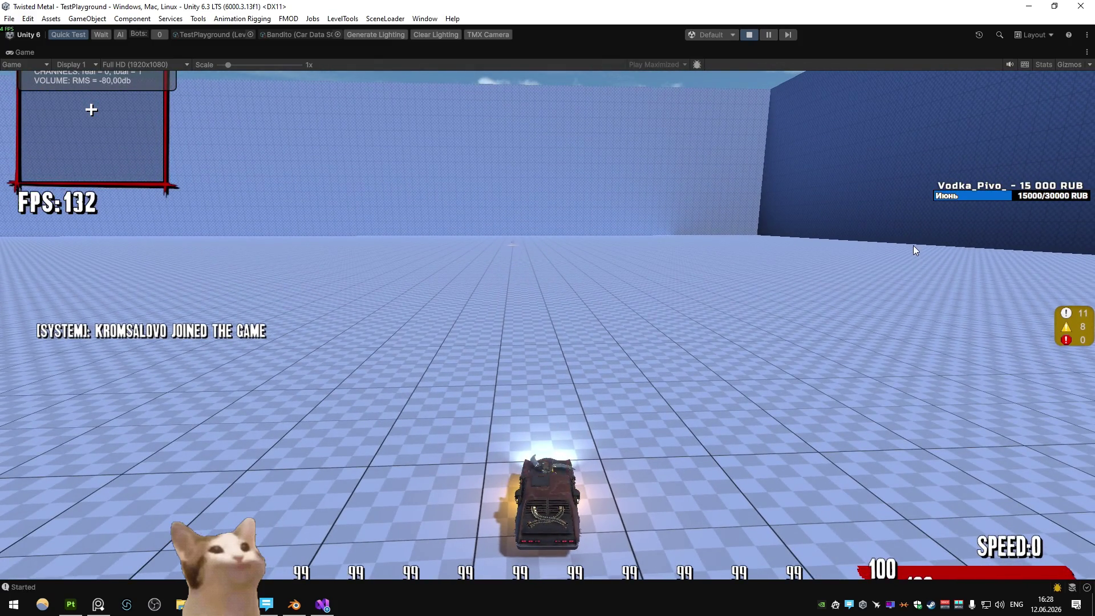
key("ctrl+p")
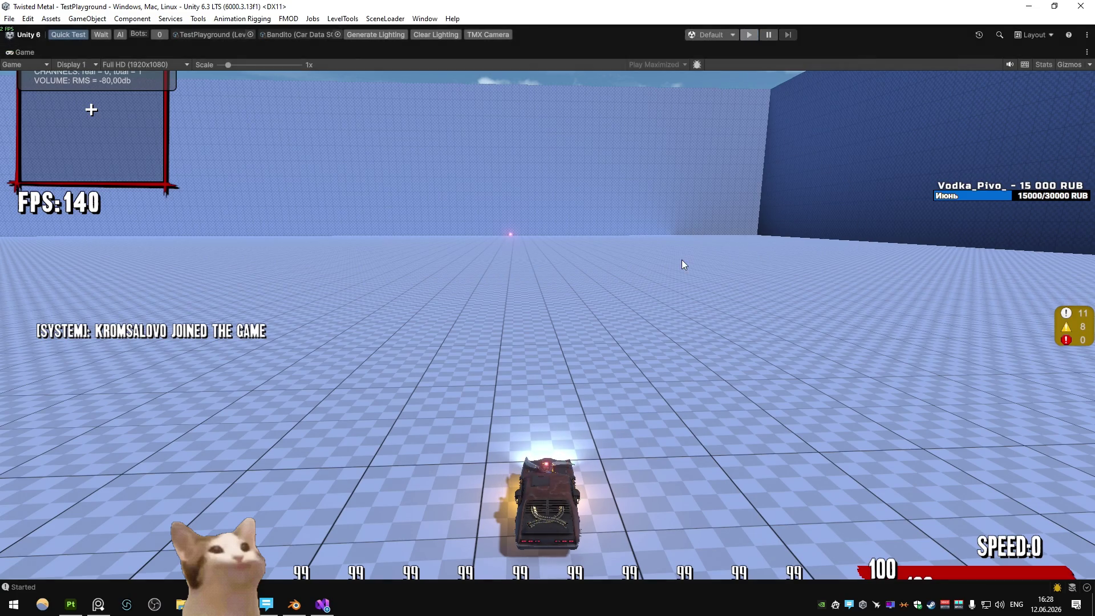
key("alt+Tab")
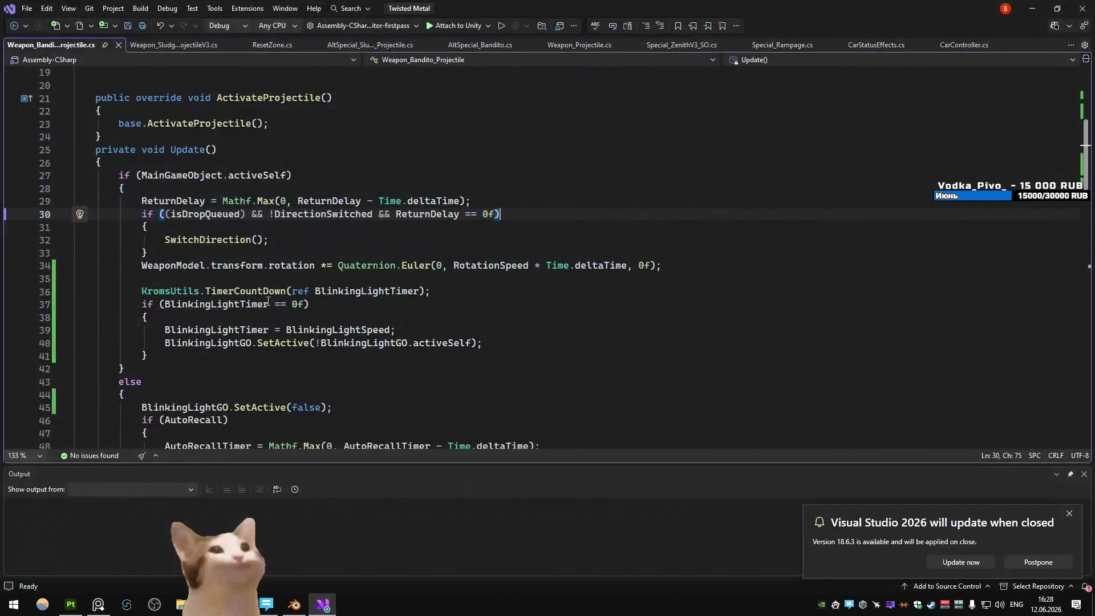
- Comment out the blinking timer code on lines 36–41 and the timer and speed fields
mouse_move(154, 357)
left_mouse_down()
mouse_move(74, 304)
mouse_move(73, 290)
left_mouse_up()
key("ctrl+k")
key("ctrl+c")
scroll(114, 272, "up", 6)
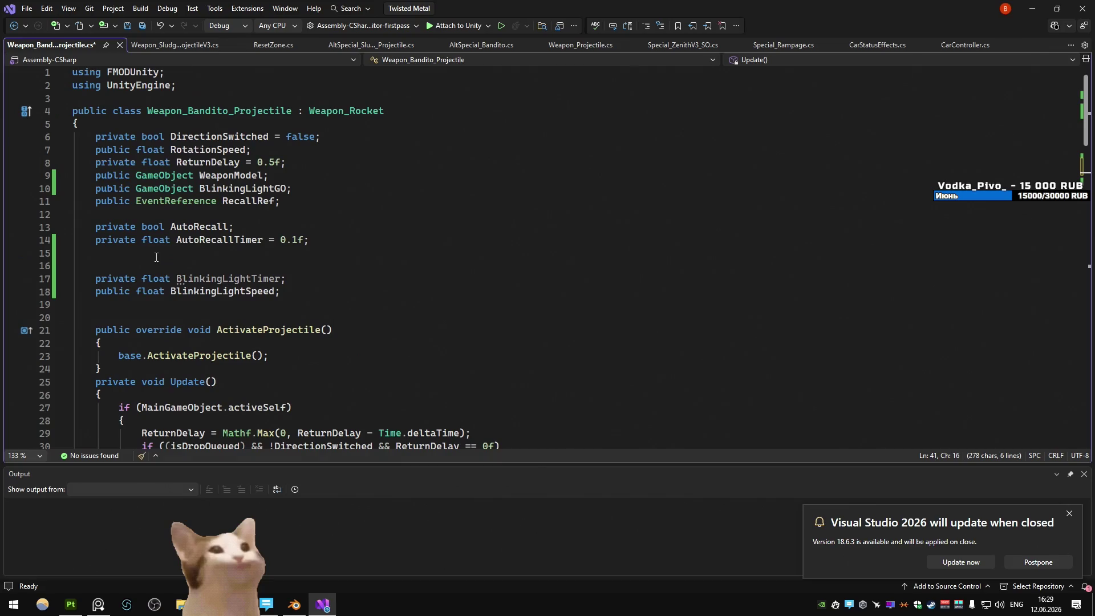
left_click_drag(325, 290, 72, 278)
key("ctrl+k")
key("ctrl+c")
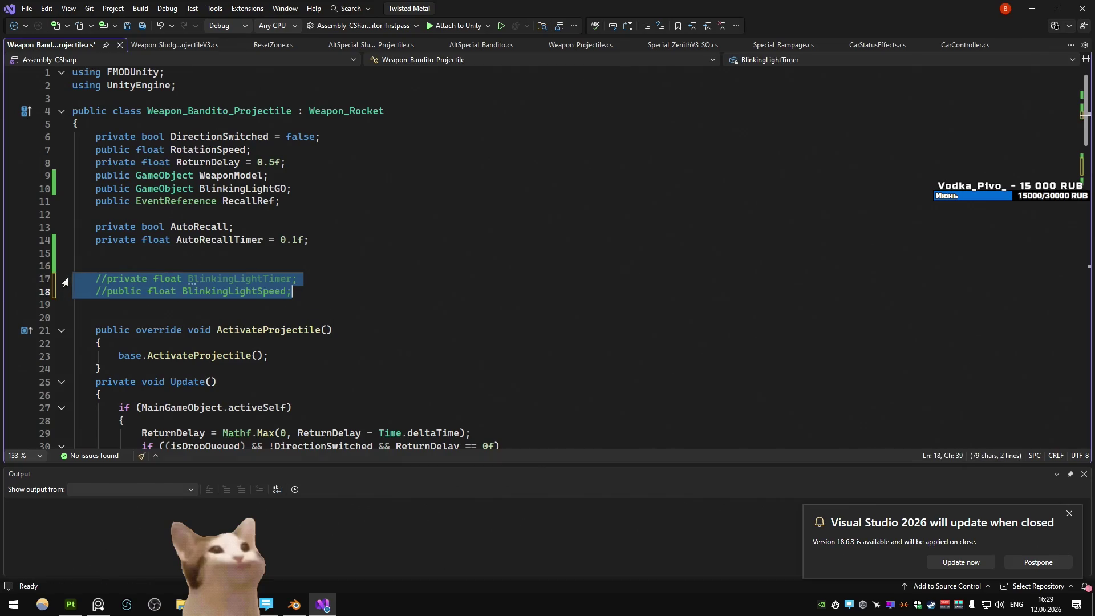
- Move the BlinkingLightGO field line down and save the script
left_click(326, 191)
key("alt+Down")
key("alt+Down")
key("alt+Down")
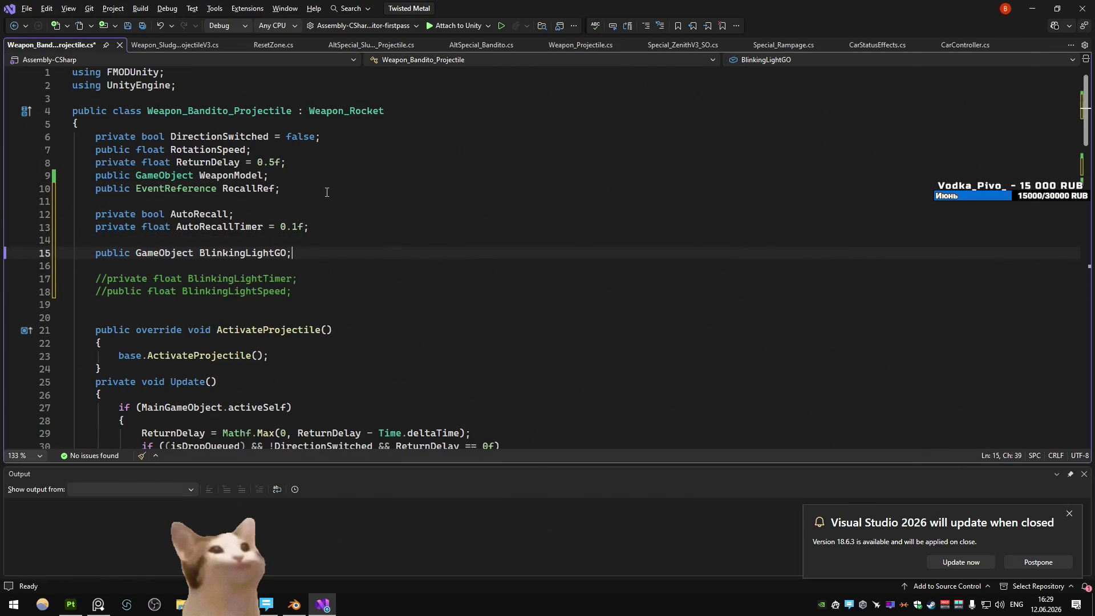
key("shift+Home")
key("shift+Home")
key("ctrl+k")
key("ctrl+c")
key("ctrl+s")
left_click(1032, 8)
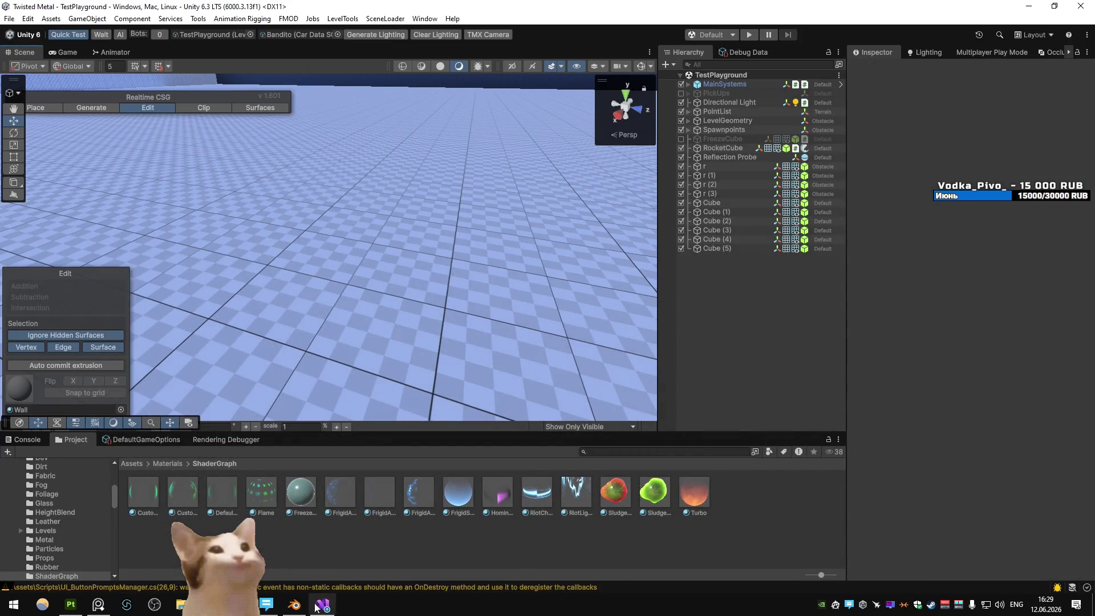
- Jump to the console's compile error and comment out the SetActive(false) line 45, saving
key("alt+Tab")
key("alt+Tab")
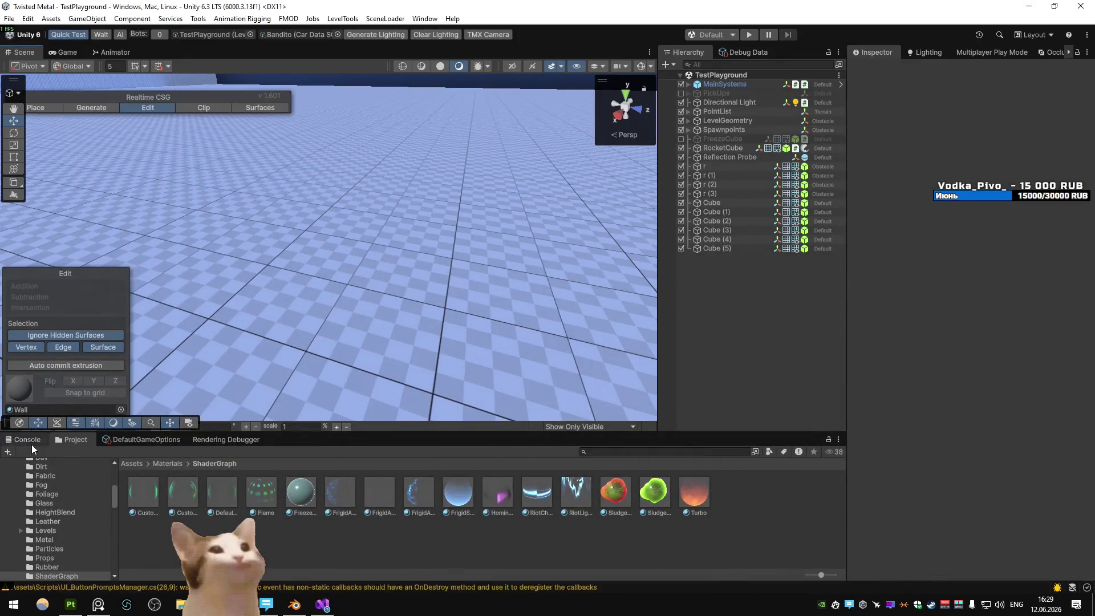
left_click(36, 443)
double_click(98, 467)
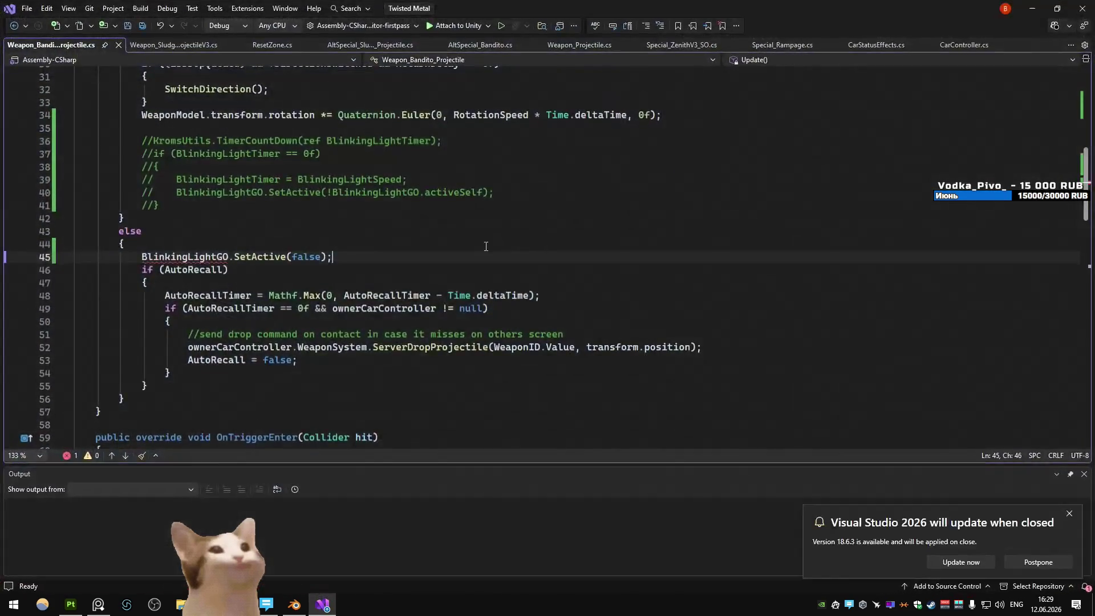
key("ctrl+k")
key("ctrl+c")
key("ctrl+s")
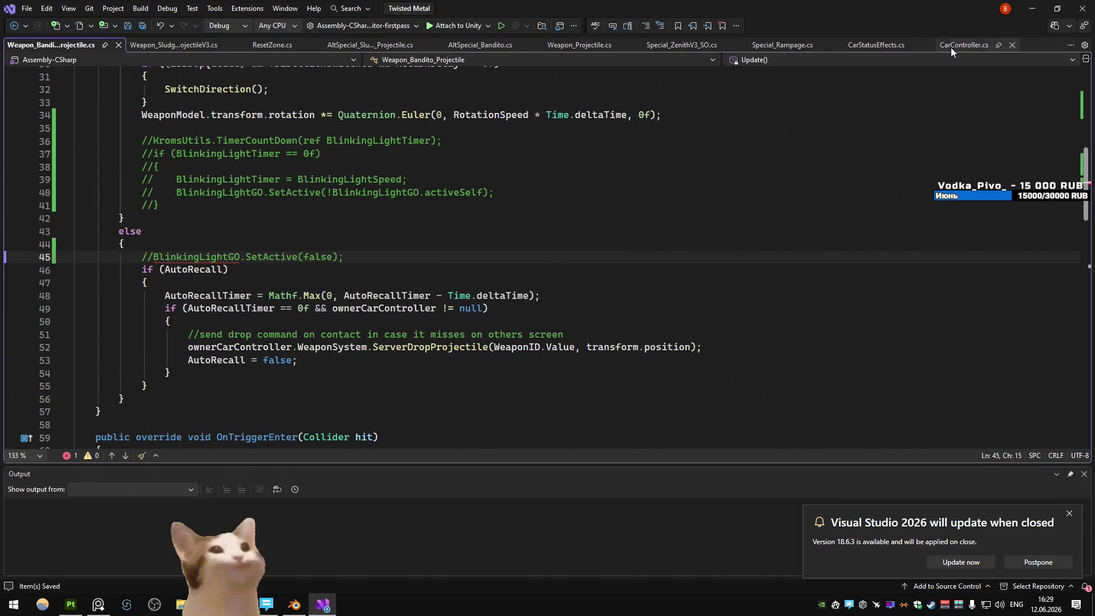
key("alt+Tab")
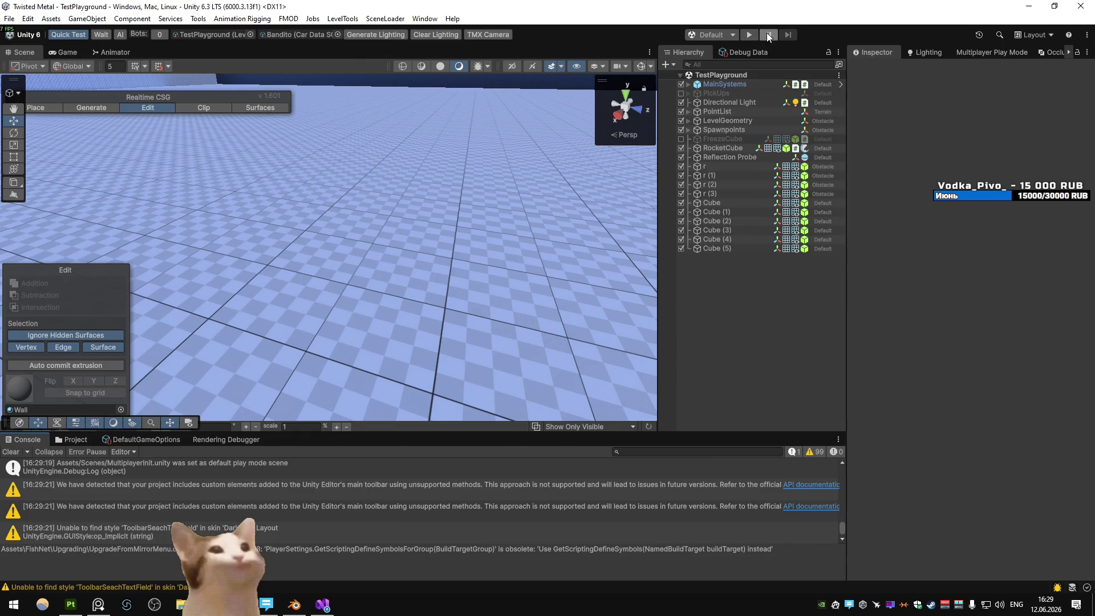
- Play the level, fire the Bandito blade twice from the car, then stop
key("ctrl+p")
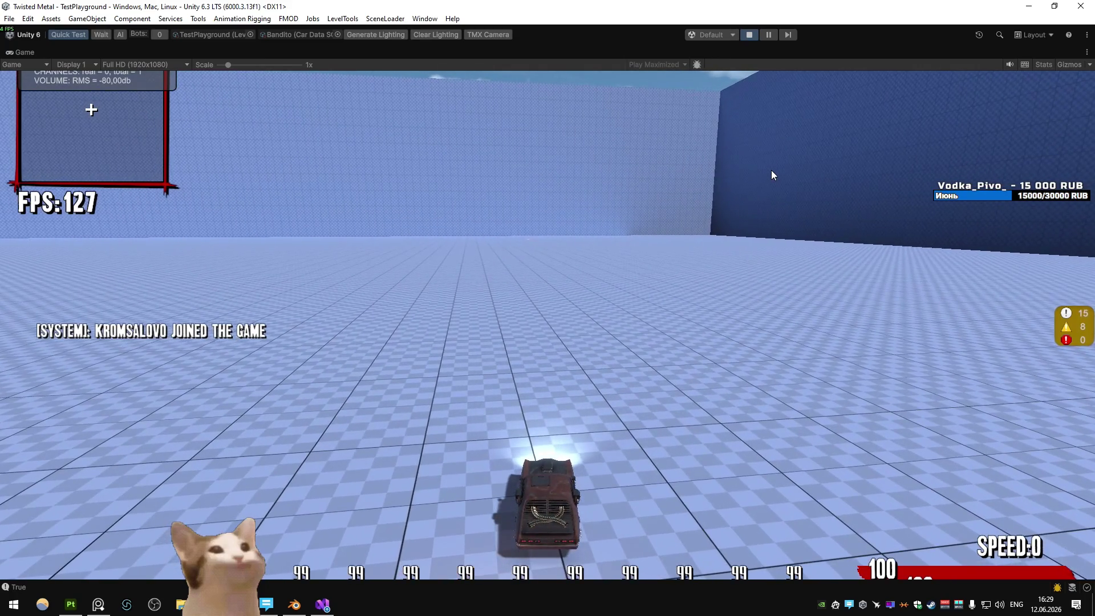
left_click(771, 170)
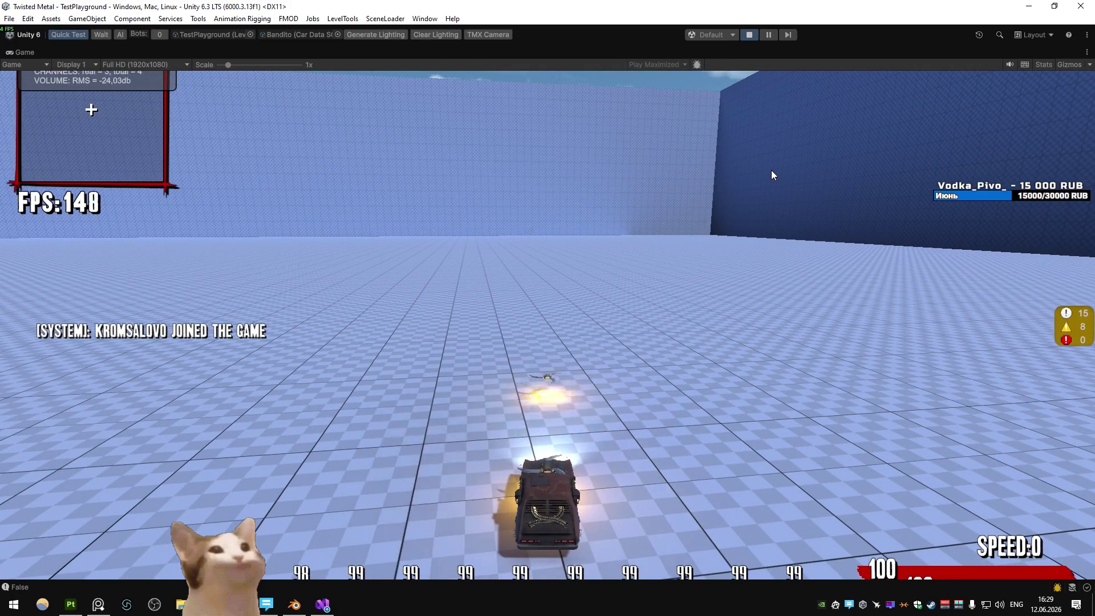
left_click(763, 177)
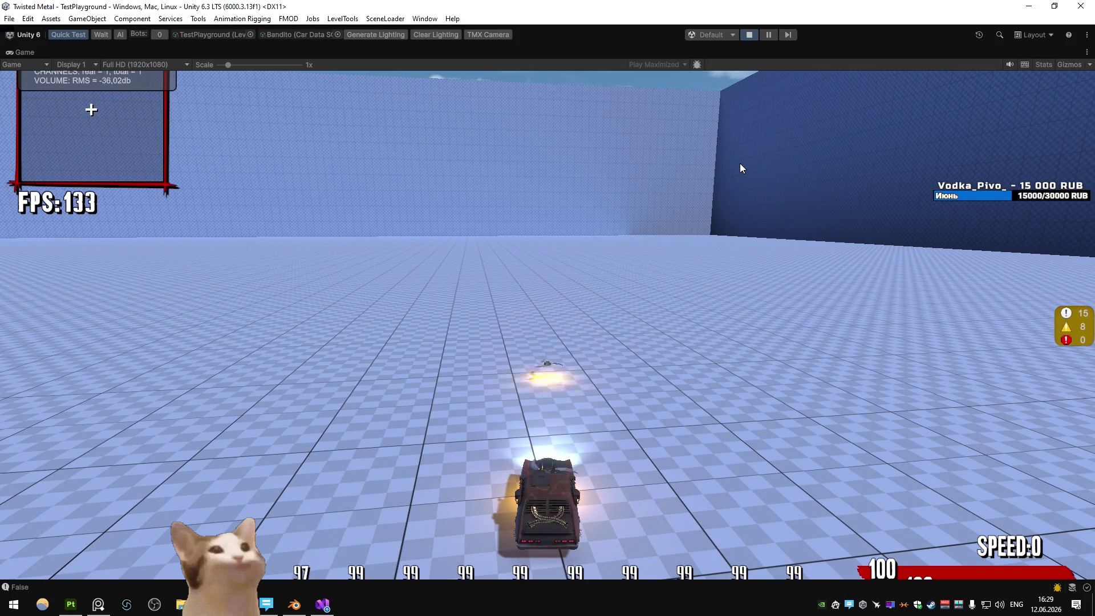
left_click(749, 36)
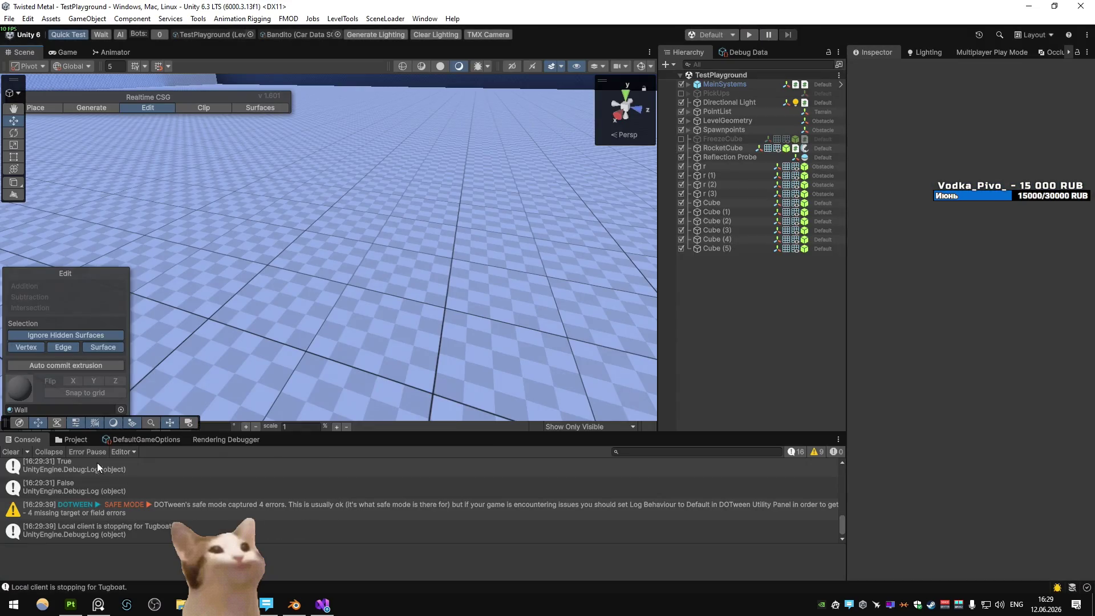
- Open the S_Bandito prefab from Prefabs/Weapons/Specials and select its Particle System
left_click(72, 439)
scroll(286, 510, "up", 2)
left_click(389, 505)
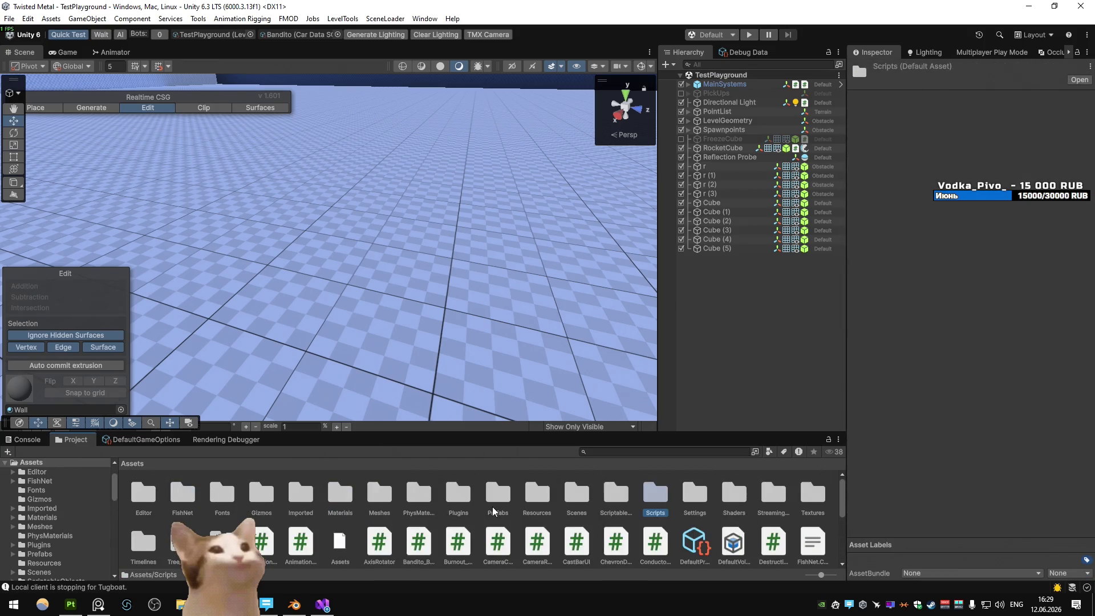
double_click(494, 502)
double_click(379, 496)
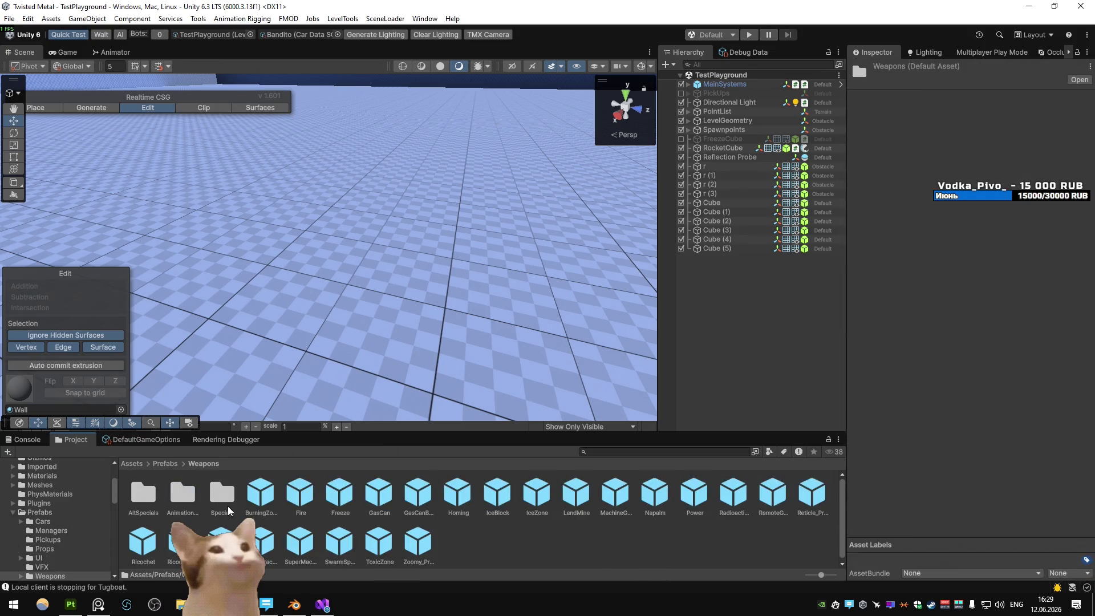
double_click(233, 505)
double_click(314, 497)
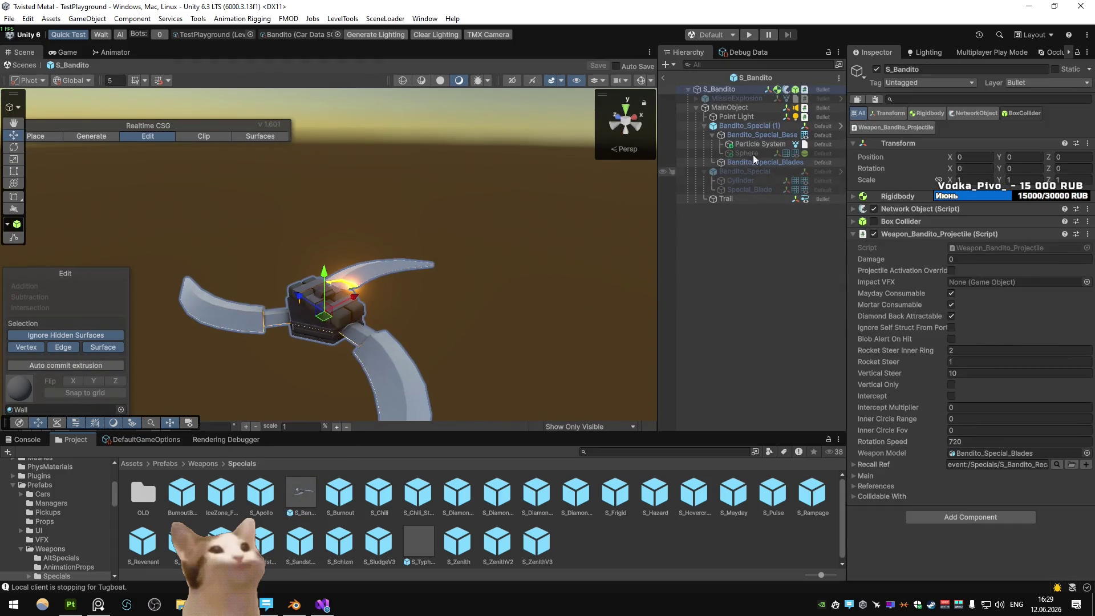
left_click(753, 144)
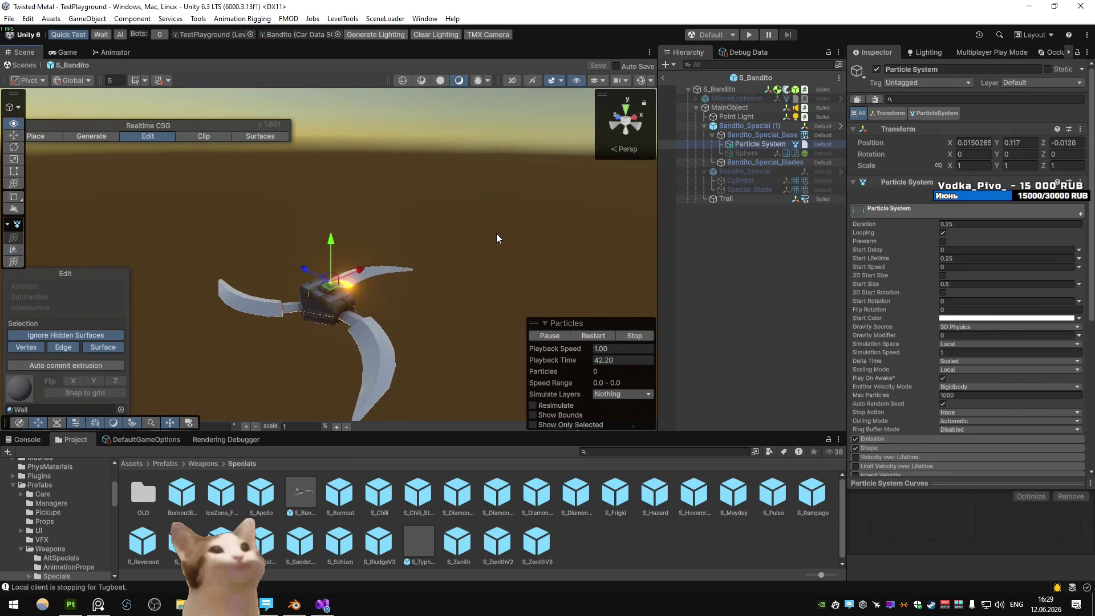
- In the Renderer module, set Min Particle Size to 0.5
scroll(964, 268, "down", 5)
left_click(892, 391)
left_click(892, 393)
left_click(894, 399)
left_click(961, 462)
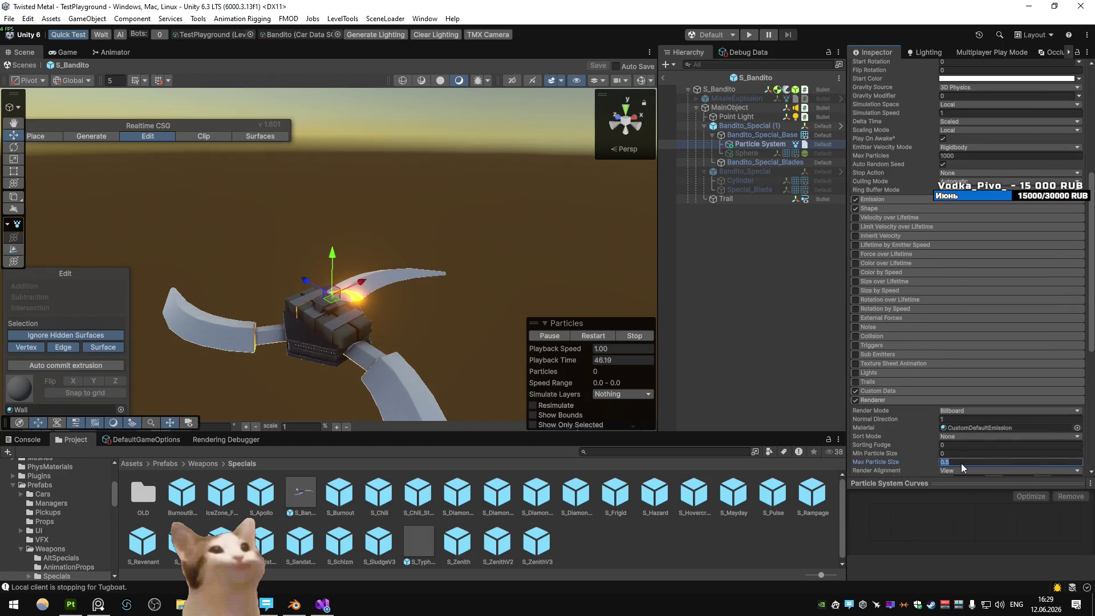
left_click(972, 452)
type("0.5")
scroll(986, 285, "up", 5)
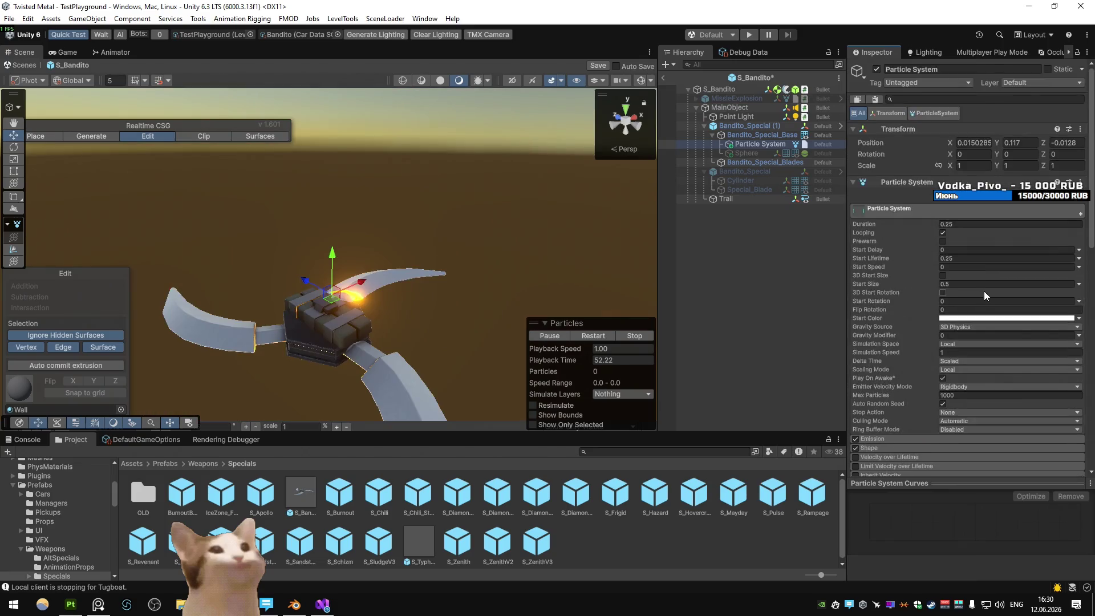
scroll(981, 285, "down", 5)
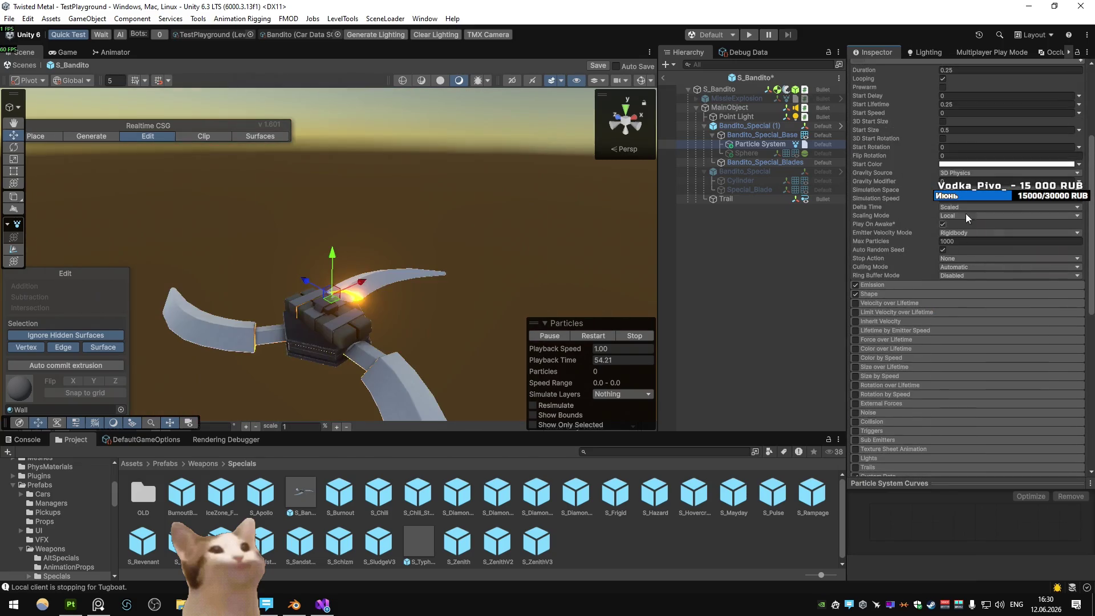
- Set Start Size to 5 and Max Particle Size to 0.1
left_click(967, 129)
type("5")
scroll(935, 265, "down", 10)
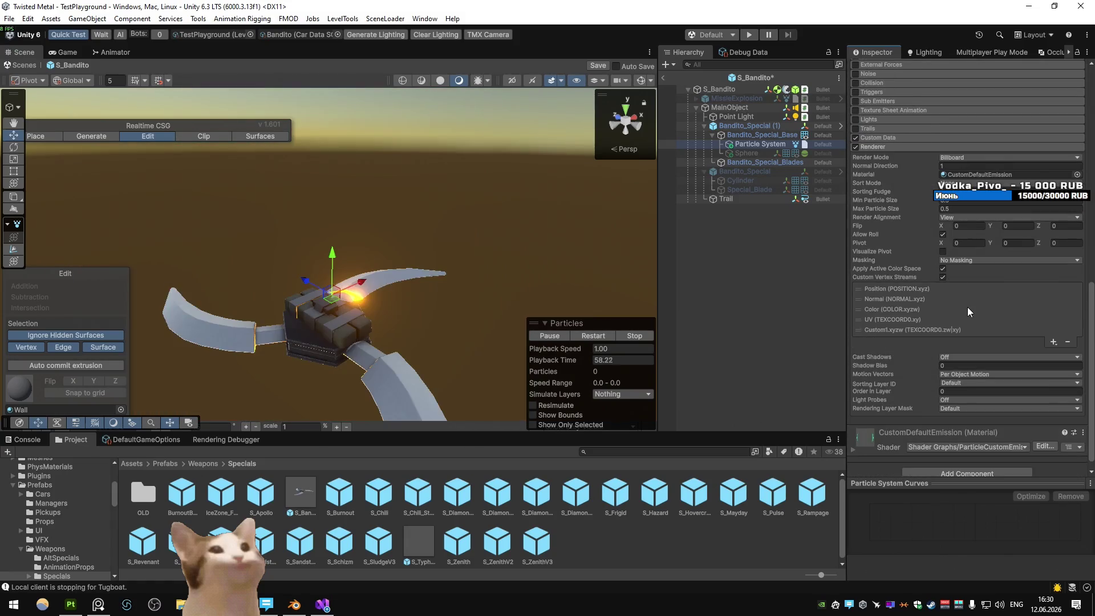
left_click(944, 202)
left_click(946, 210)
key("Return")
- Set Min Particle Size to 0.01 and try Start Sizes of 1, 0.25, then 0.1
left_click_drag(515, 203, 502, 176)
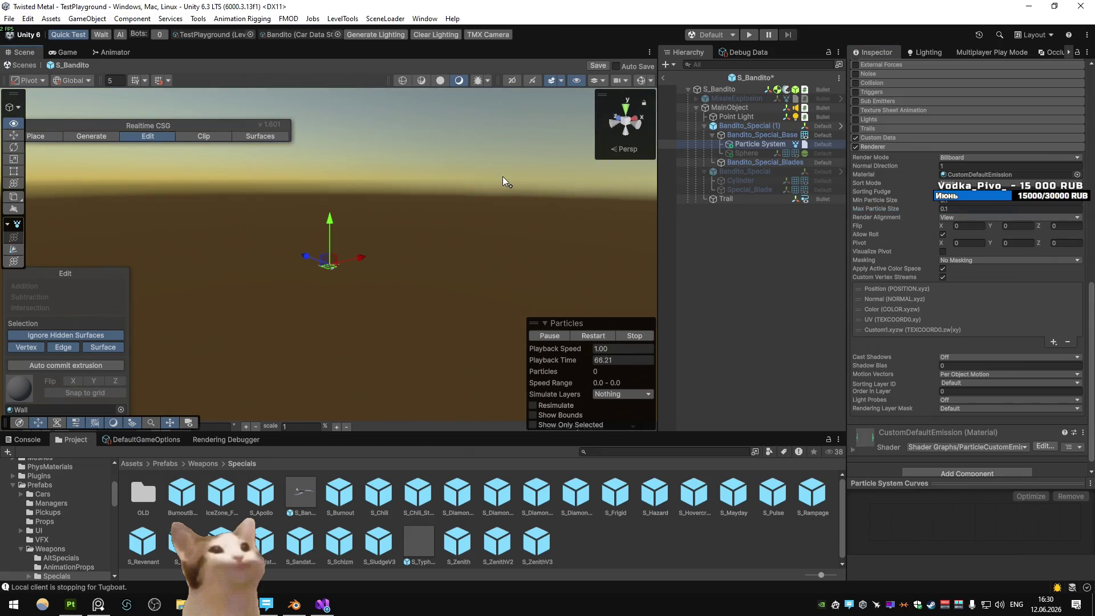
left_click(971, 202)
scroll(971, 202, "up", 10)
double_click(972, 222)
type("1")
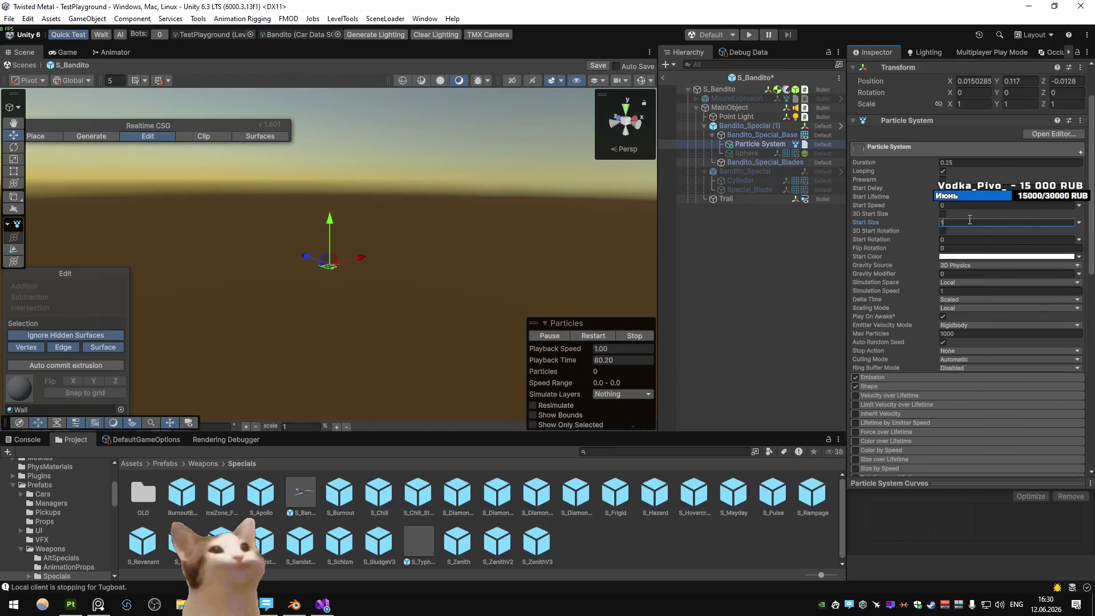
left_click_drag(310, 232, 303, 259)
left_click(969, 220)
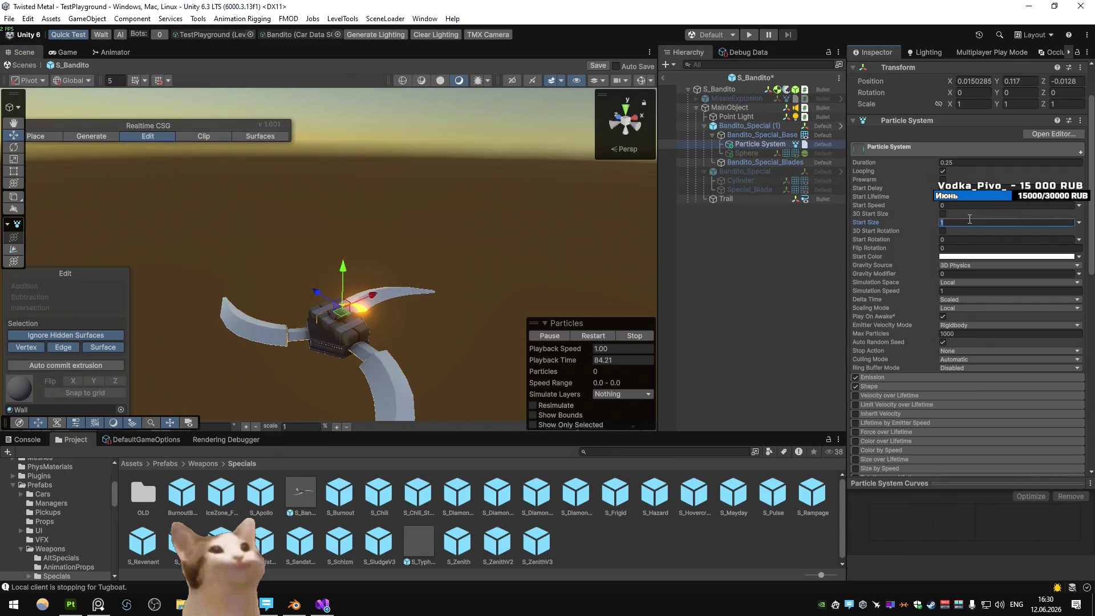
type("0.2")
key("BackSpace")
type("25")
key("BackSpace")
key("BackSpace")
type("1")
- Leave Prefab Mode, saving the S_Bandito prefab, and start play mode
scroll(986, 235, "down", 10)
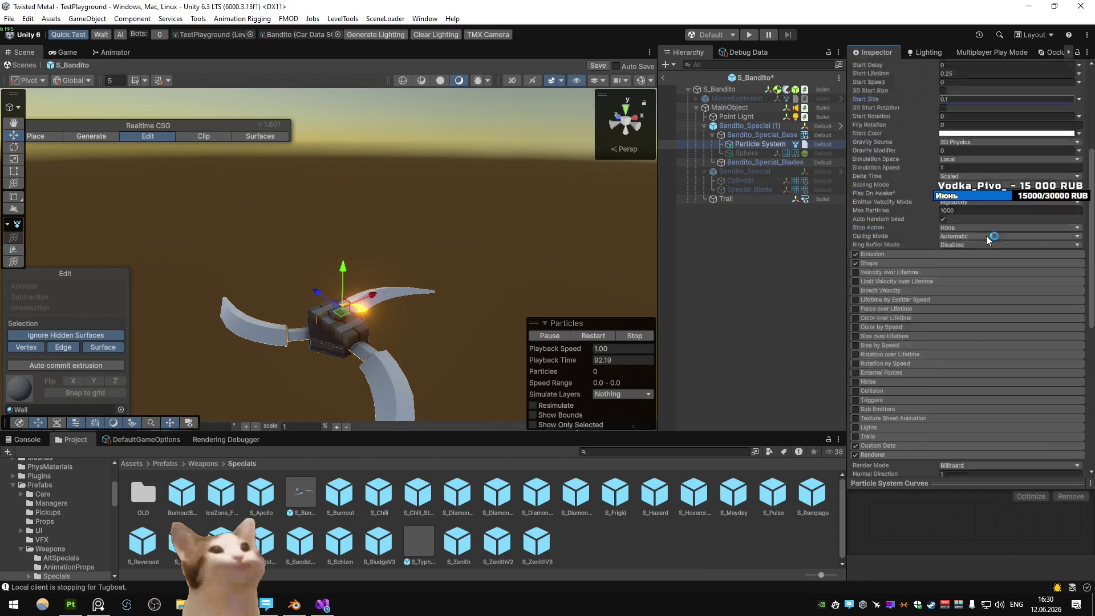
scroll(484, 158, "down", 3)
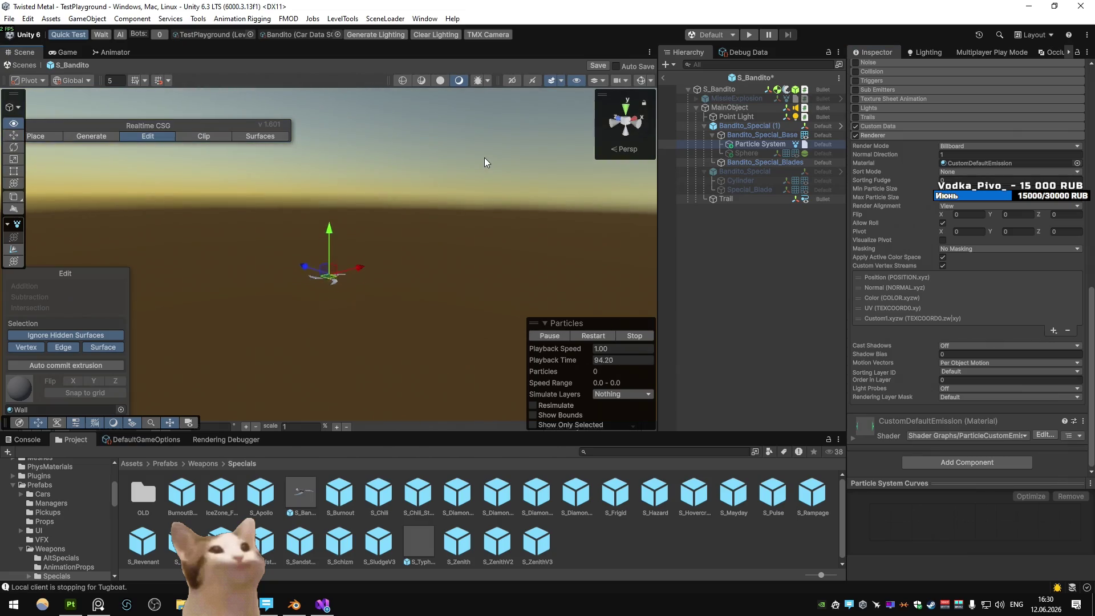
left_click(705, 252)
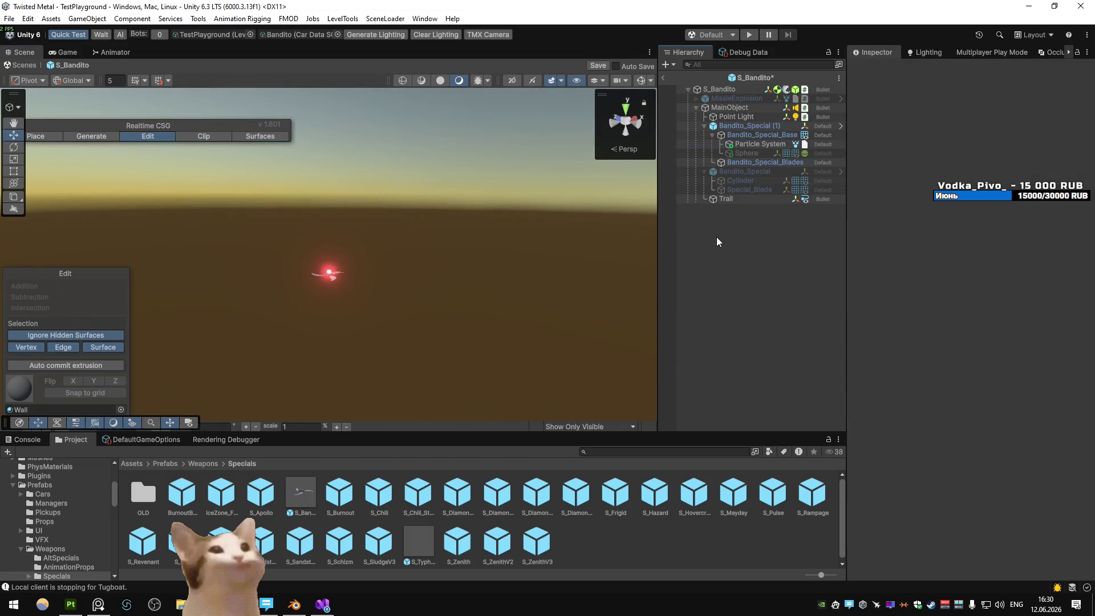
left_click(740, 146)
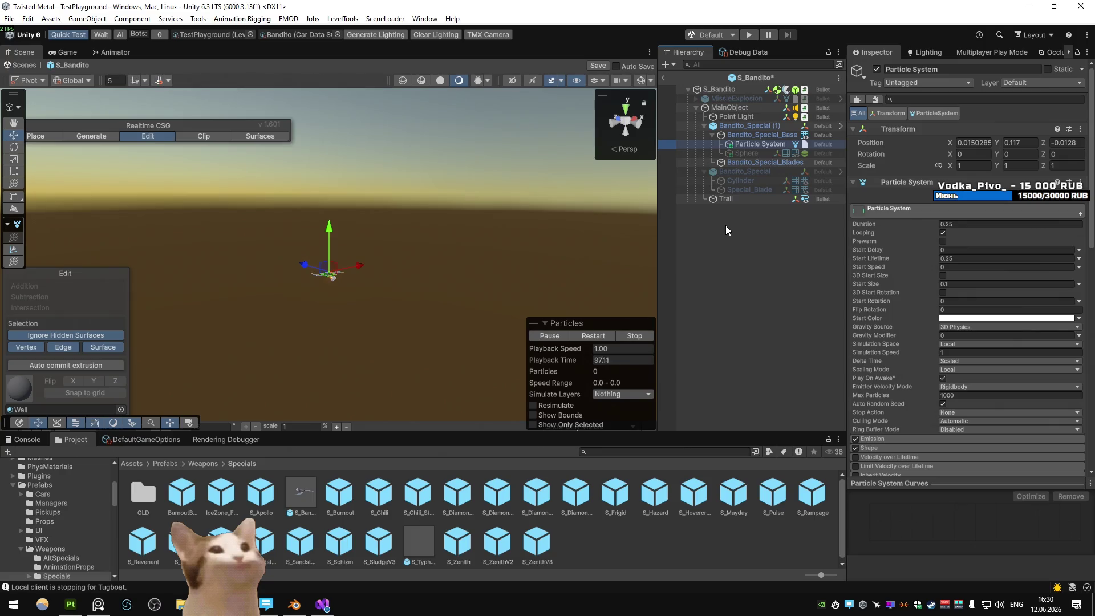
scroll(933, 279, "down", 10)
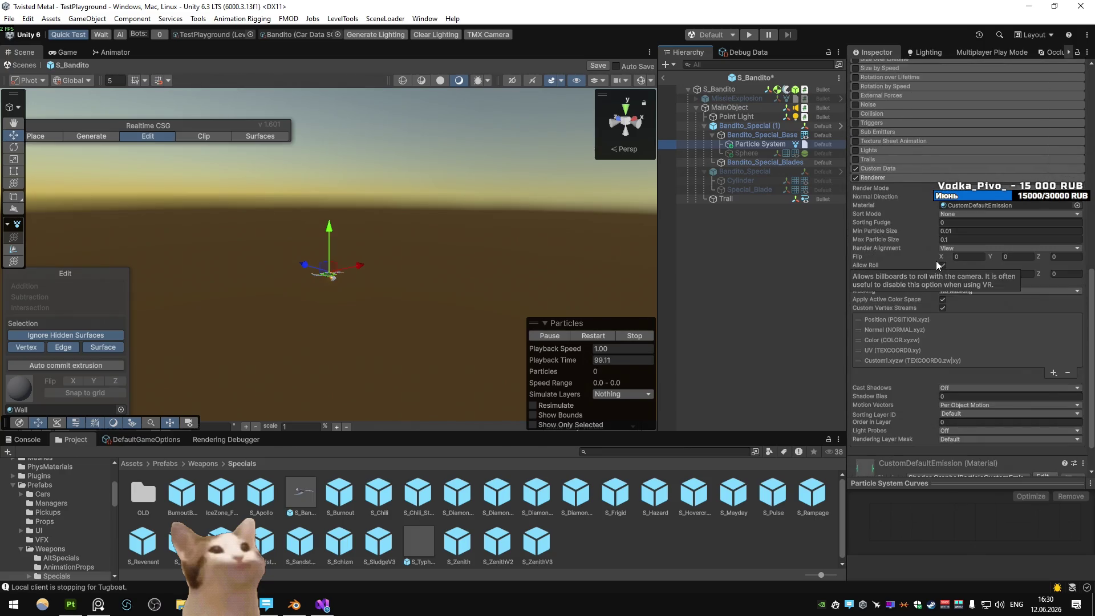
left_click(663, 77)
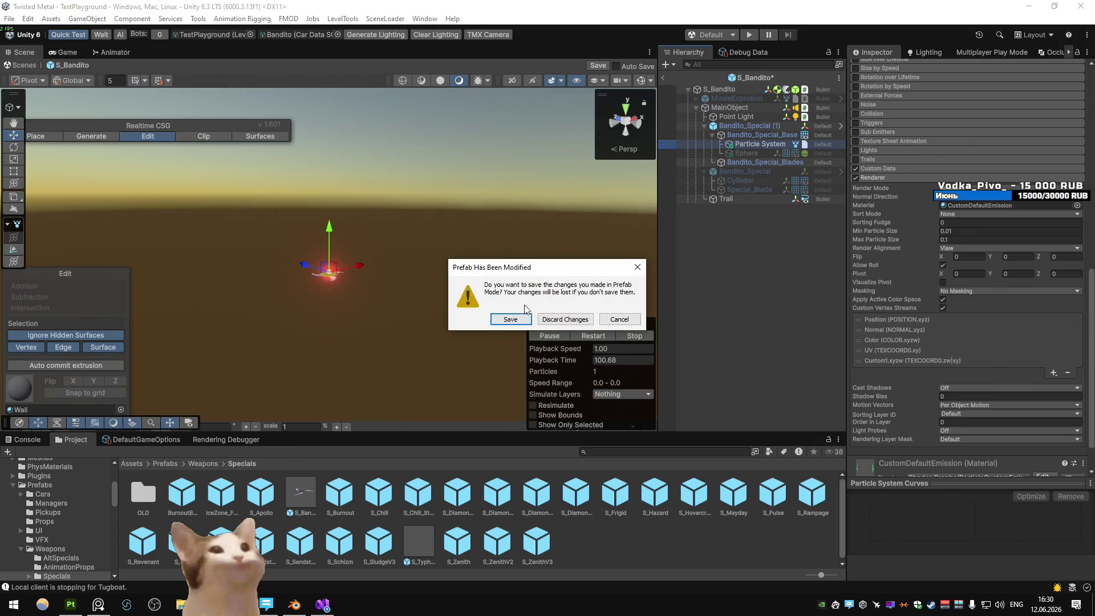
left_click(510, 317)
key("ctrl+p")
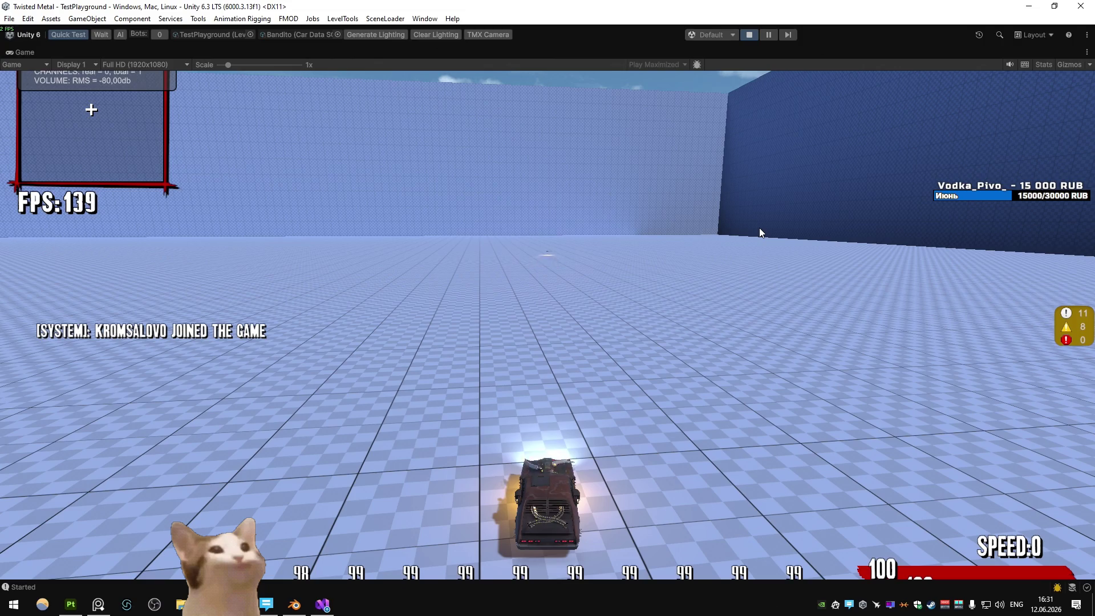
- Restore the editor layout and reopen S_Bandito while the game keeps running
double_click(33, 53)
double_click(302, 485)
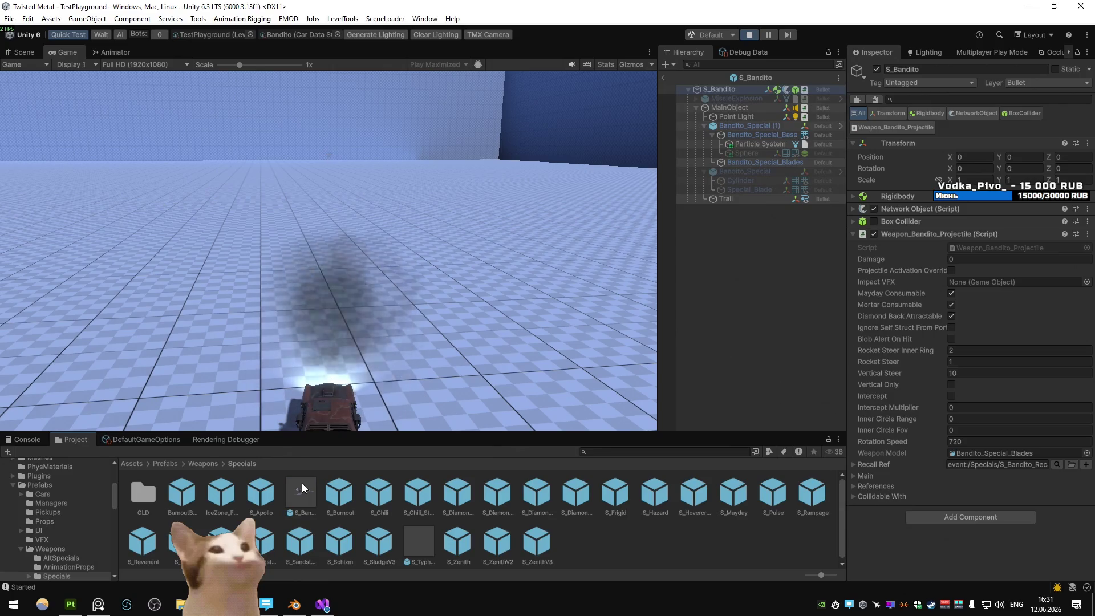
- Try Min Particle Sizes of 0.0005, 0.001, then 0.0025, and maximize the Game view
left_click(743, 146)
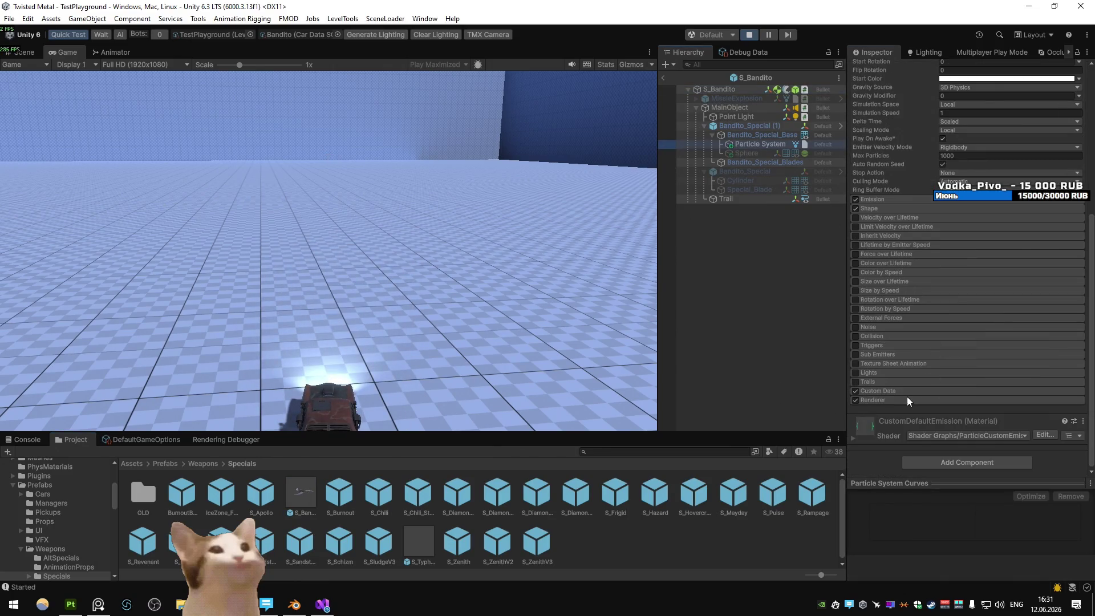
scroll(967, 374, "down", 10)
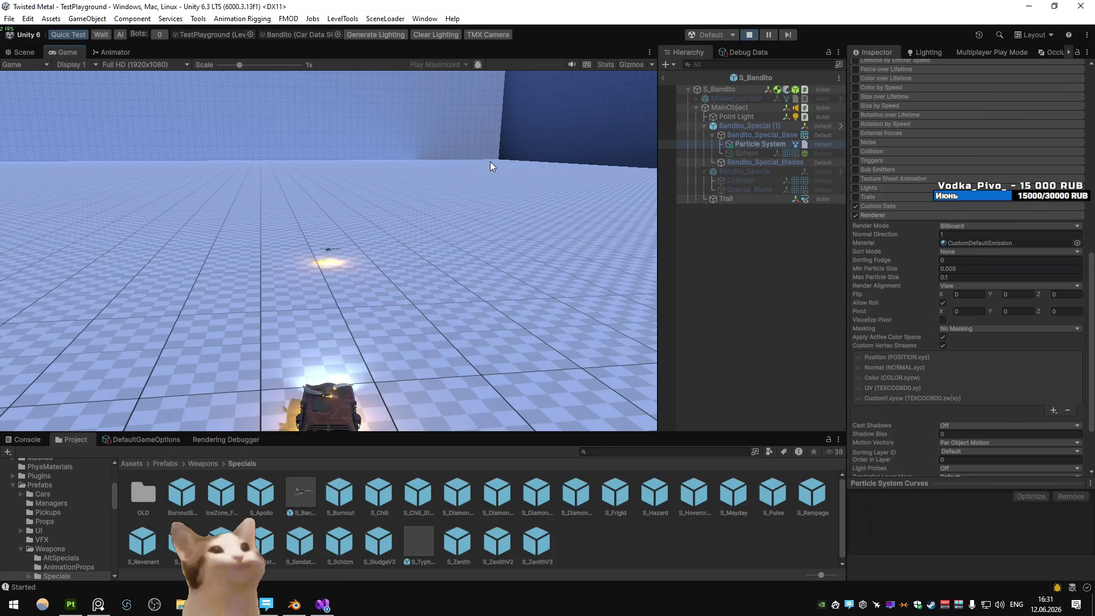
left_click(1008, 269)
type("0.0005")
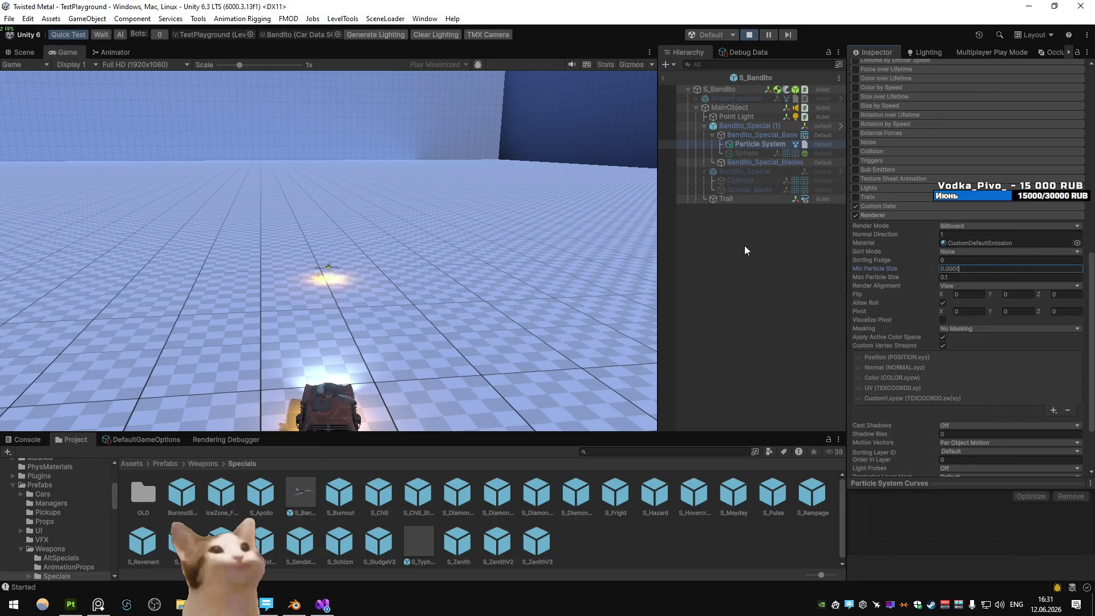
left_click(519, 178)
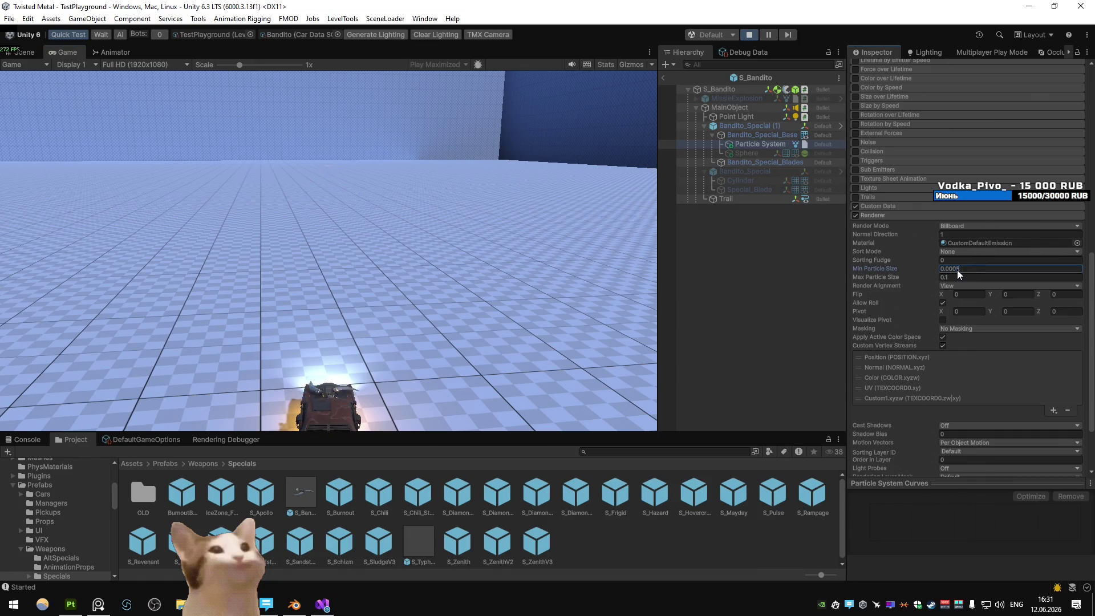
left_click(522, 191)
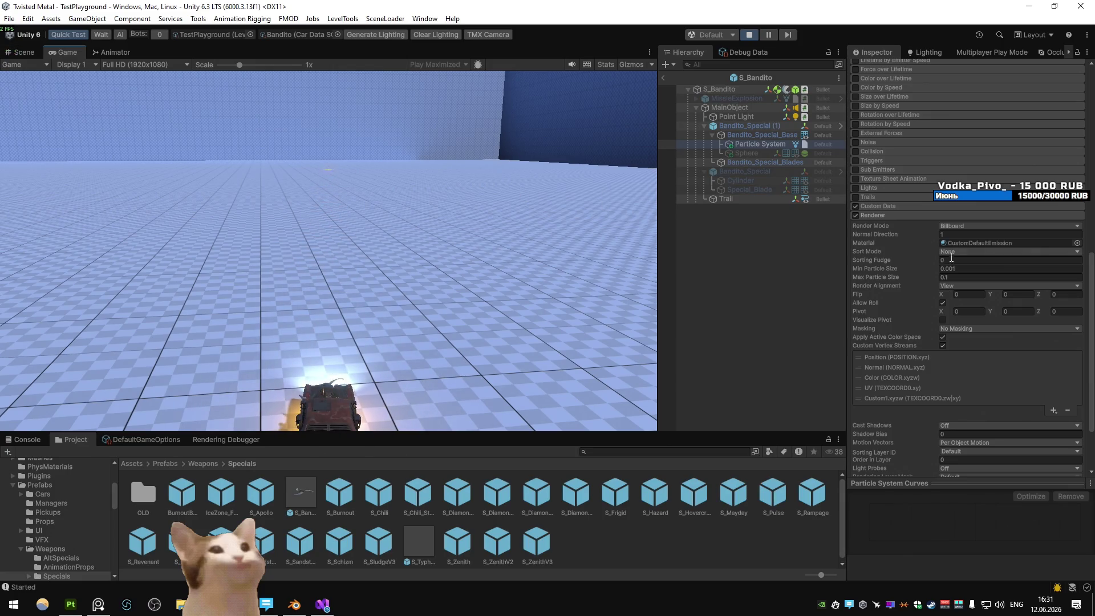
key("BackSpace")
type("25")
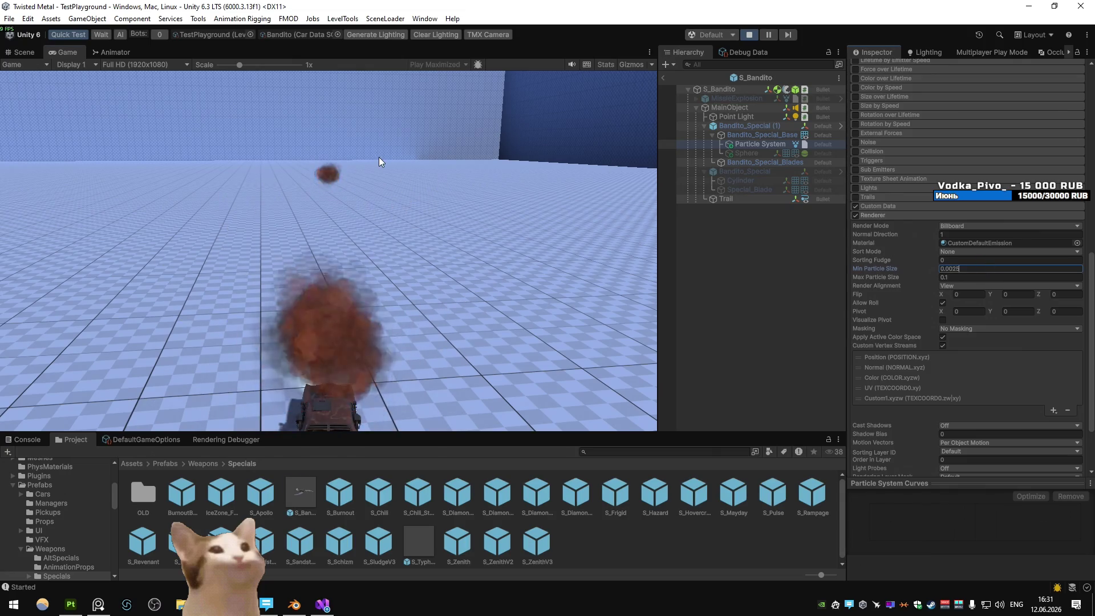
left_click(379, 157)
key("shift+space")
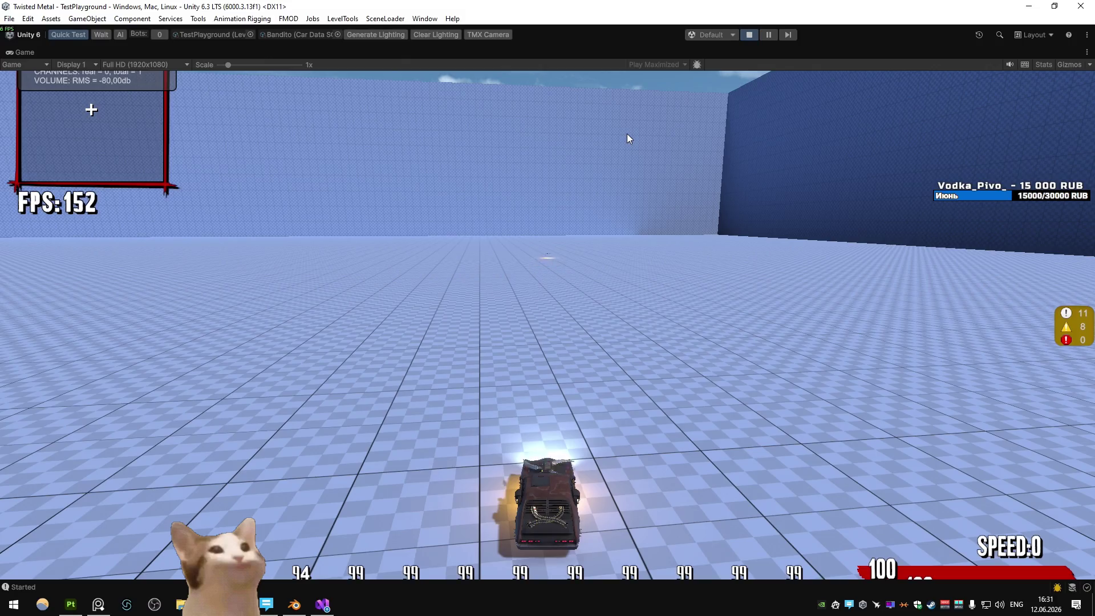
- Fire three Bandito blade shots in the maximized Game view, bringing ammo to 92
left_click(628, 138)
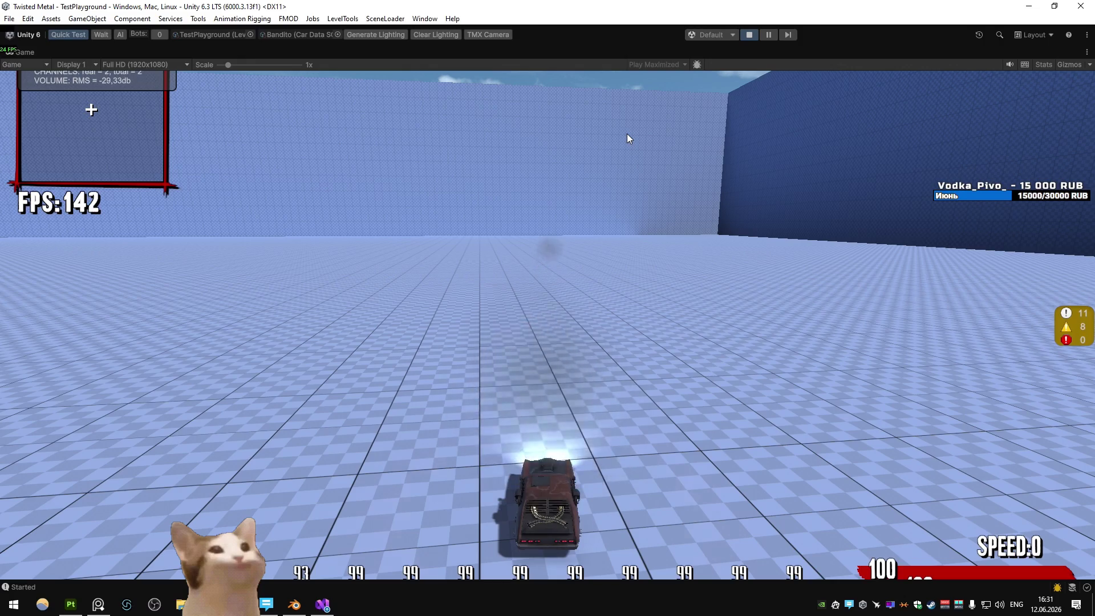
left_click(627, 135)
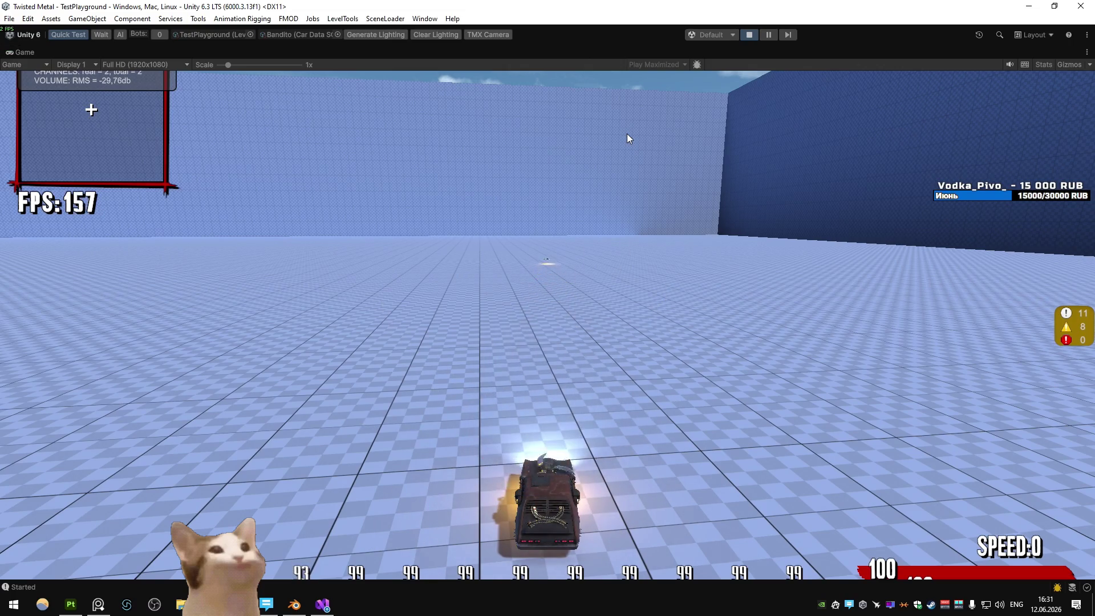
left_click(628, 134)
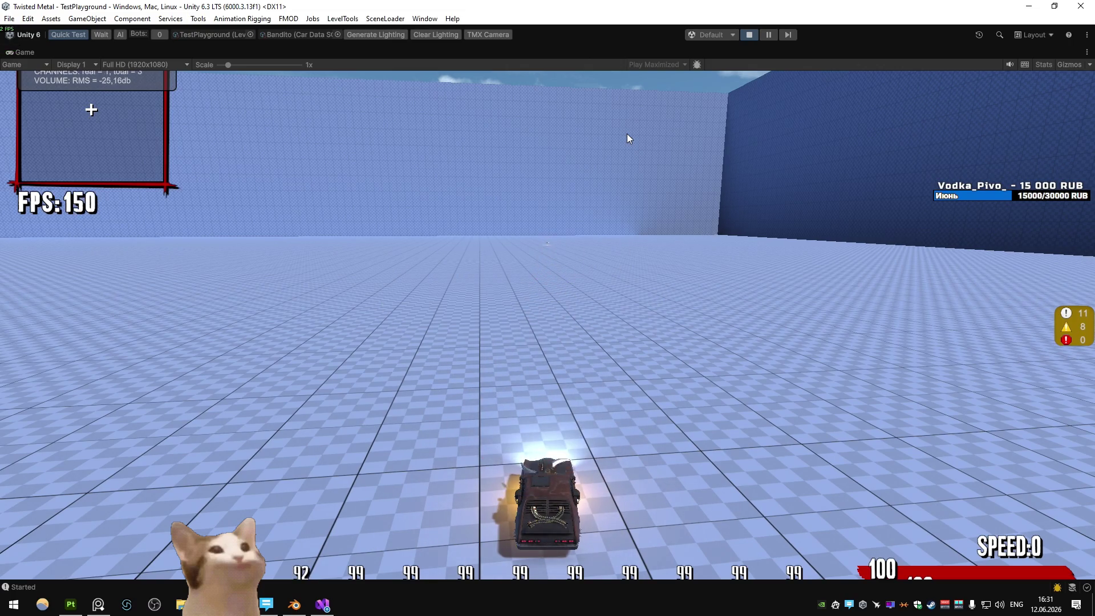
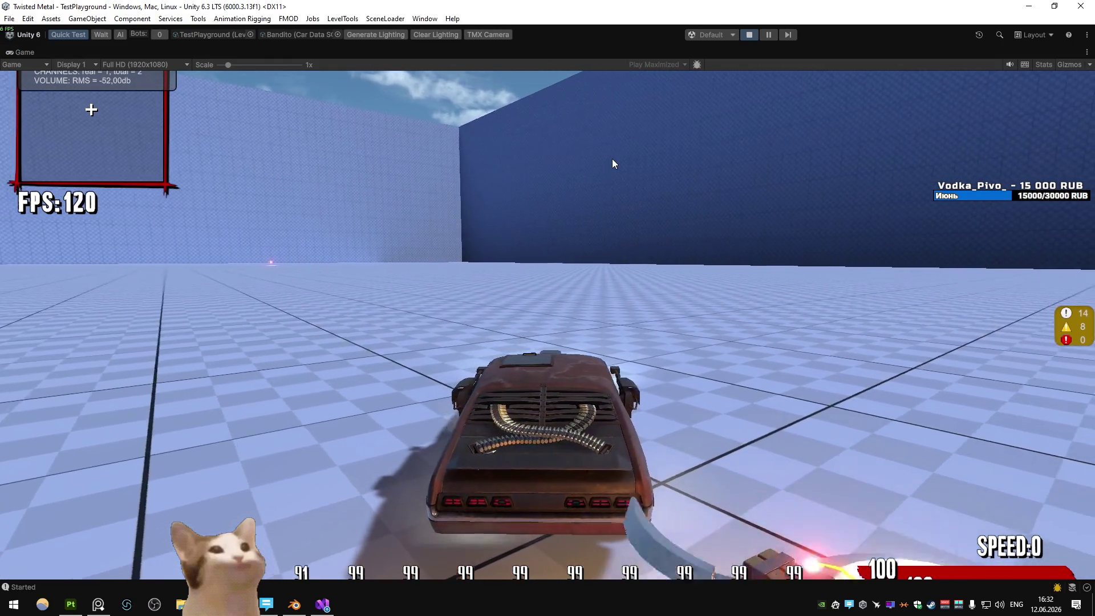
- Fire the Bandito special, steer and drive with A/W/S, then stop the play test
left_click(613, 164)
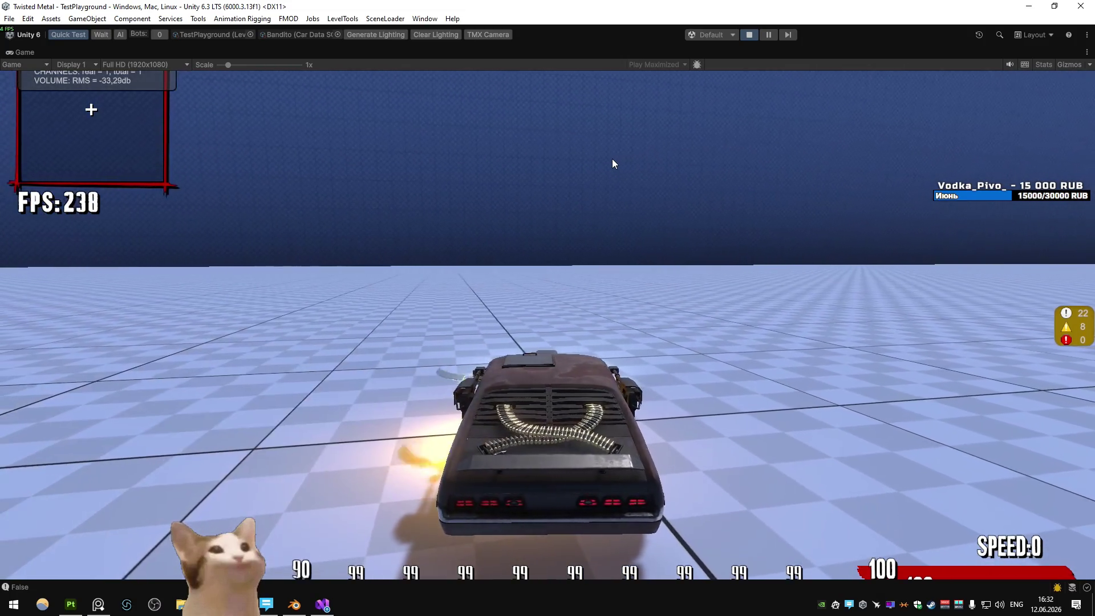
key("a")
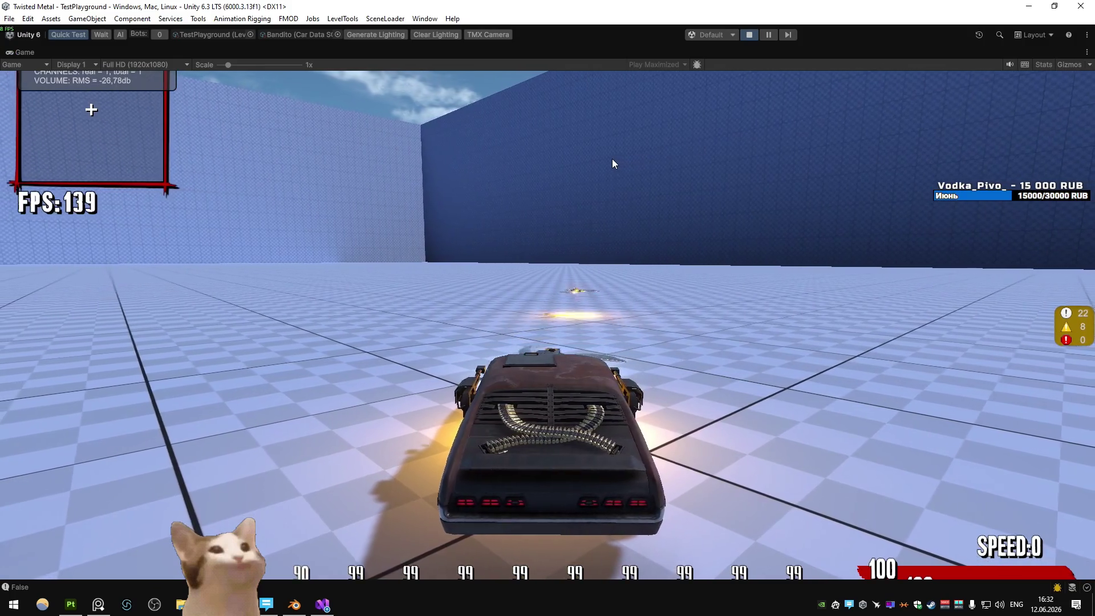
key("w")
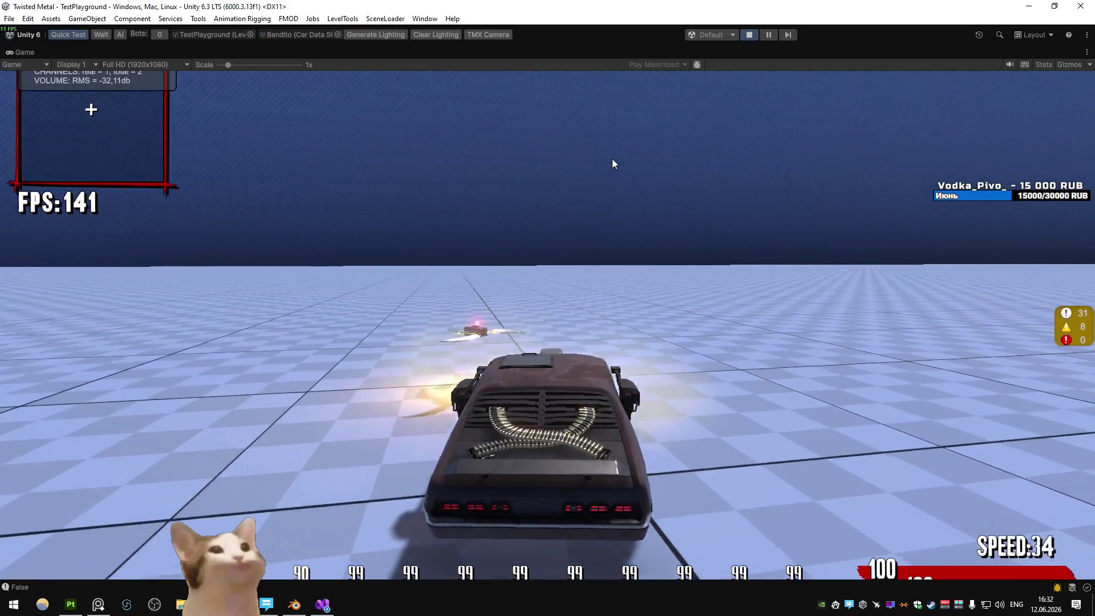
key("s")
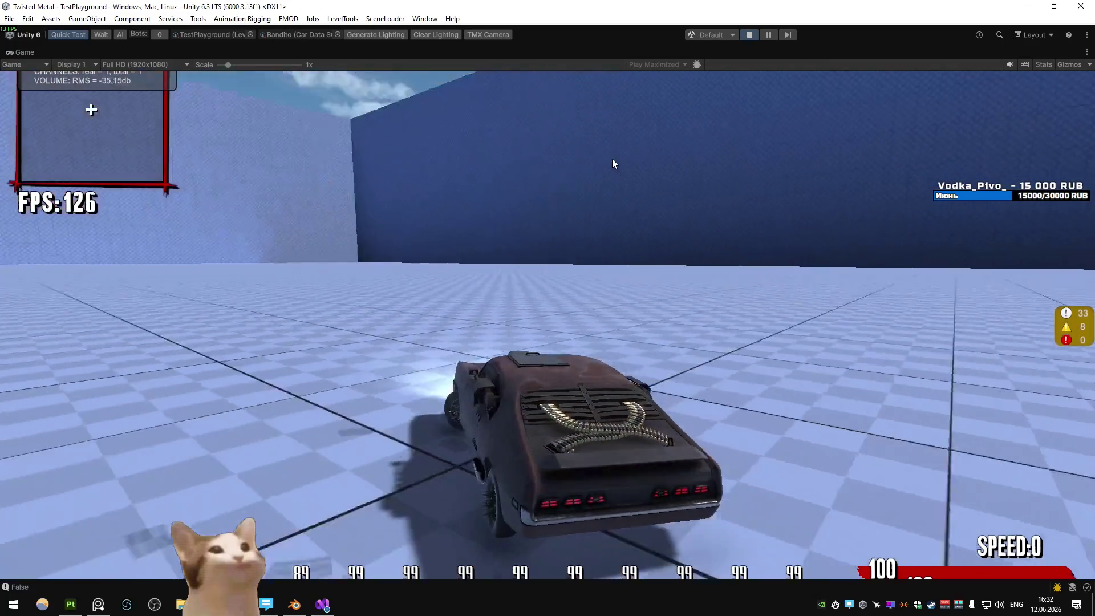
key("w")
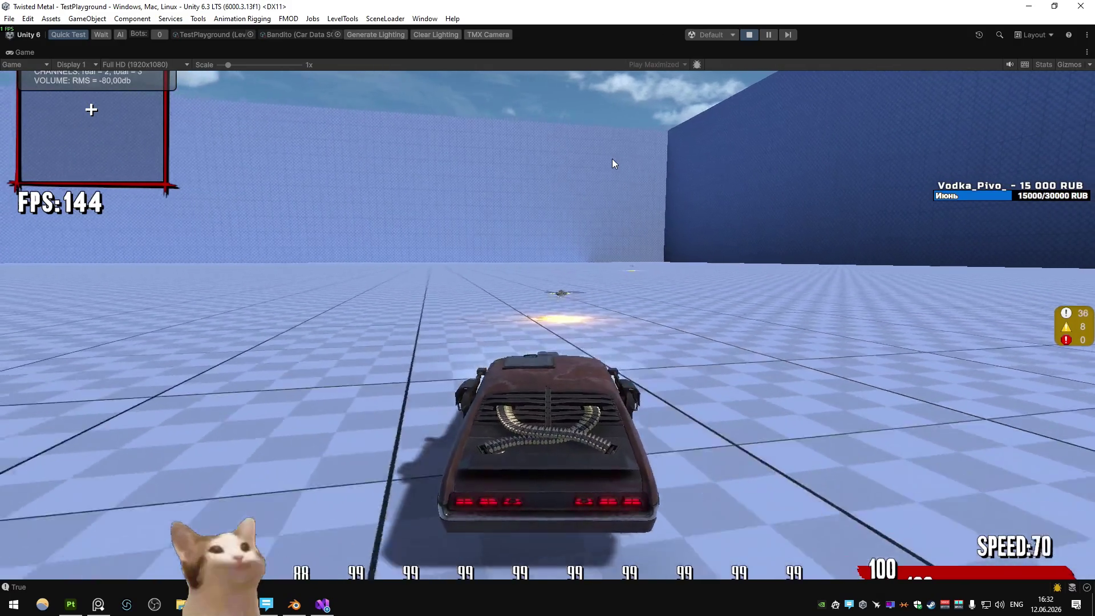
key("w")
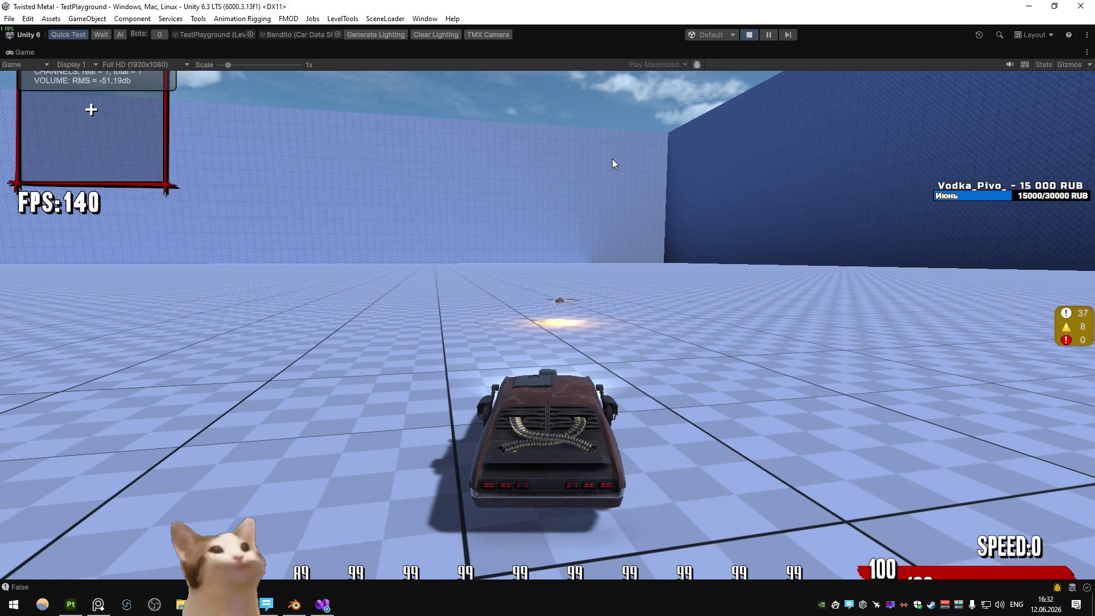
key("s")
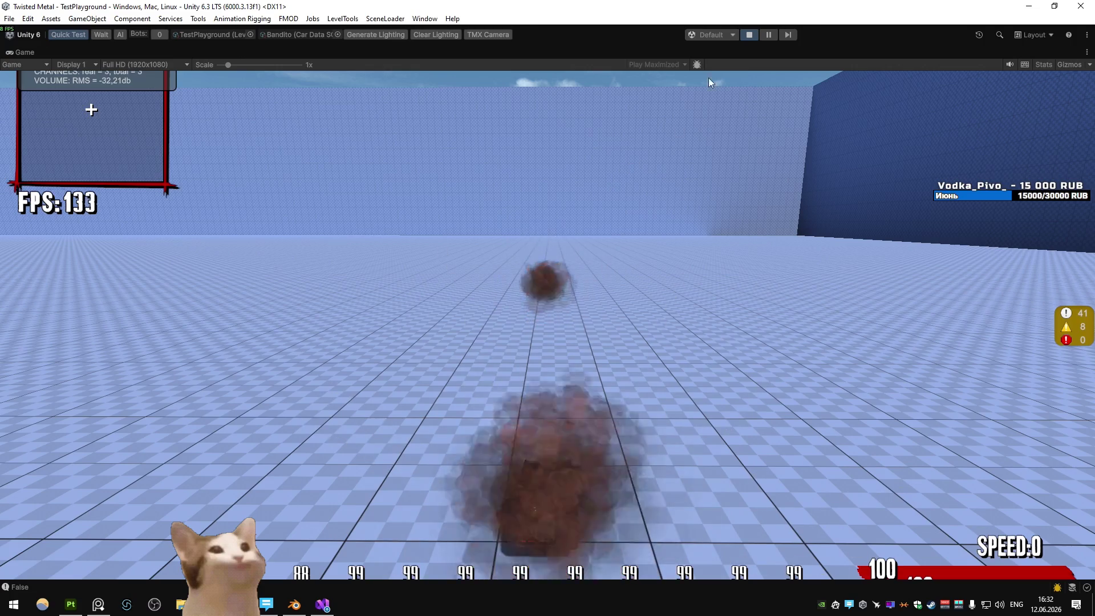
left_click(749, 35)
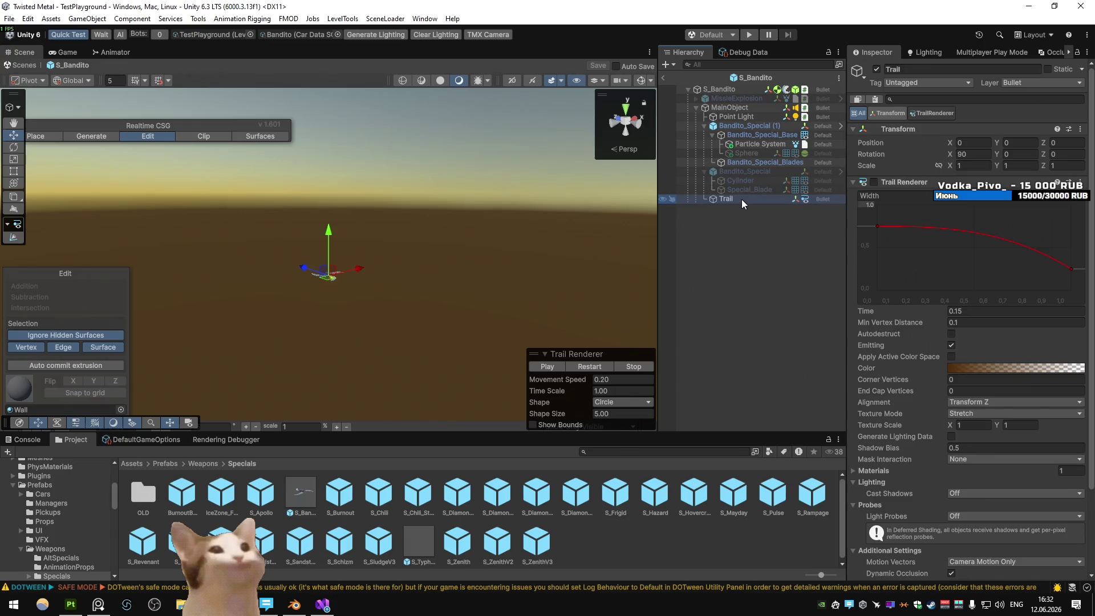
- Set the Trail Renderer gradient key to white, save the S_Bandito prefab and replay
left_click(965, 369)
left_click(731, 295)
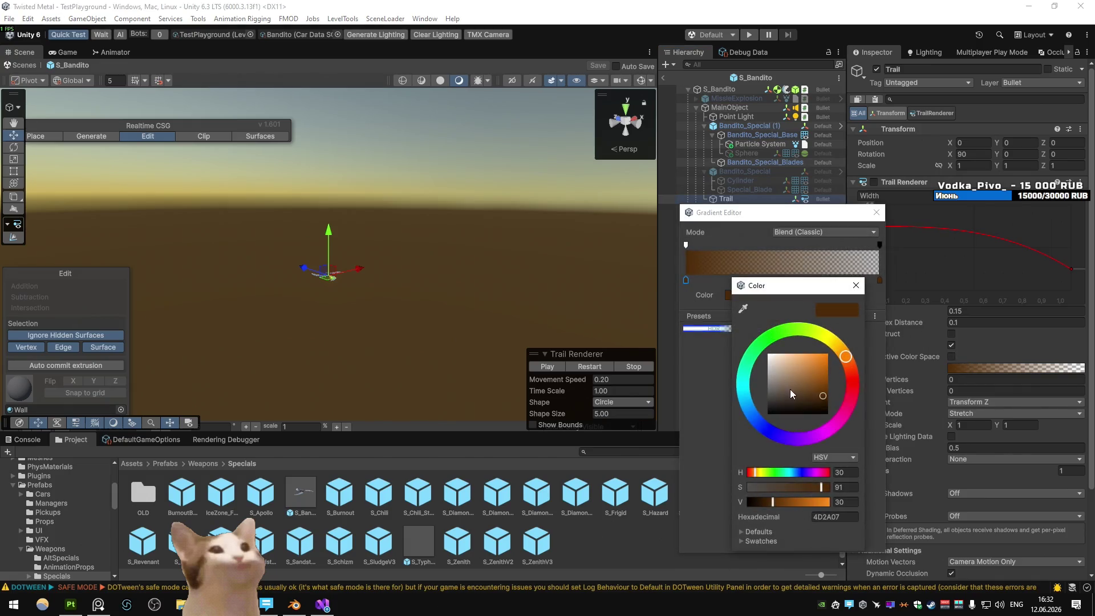
left_click_drag(788, 392, 768, 354)
left_click(856, 285)
left_click(876, 212)
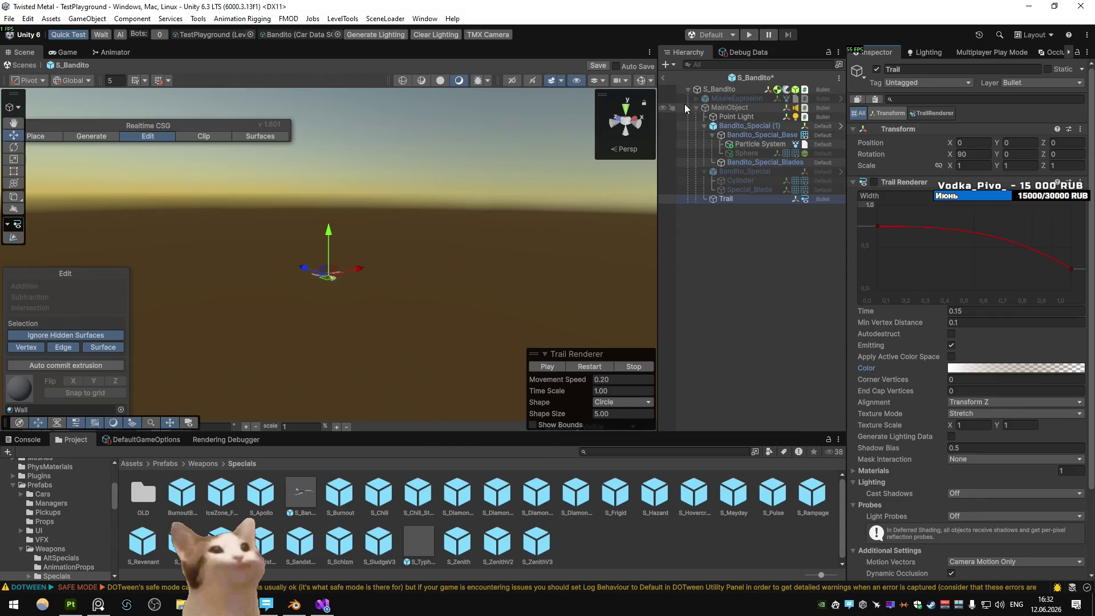
key("ctrl+p")
key("Return")
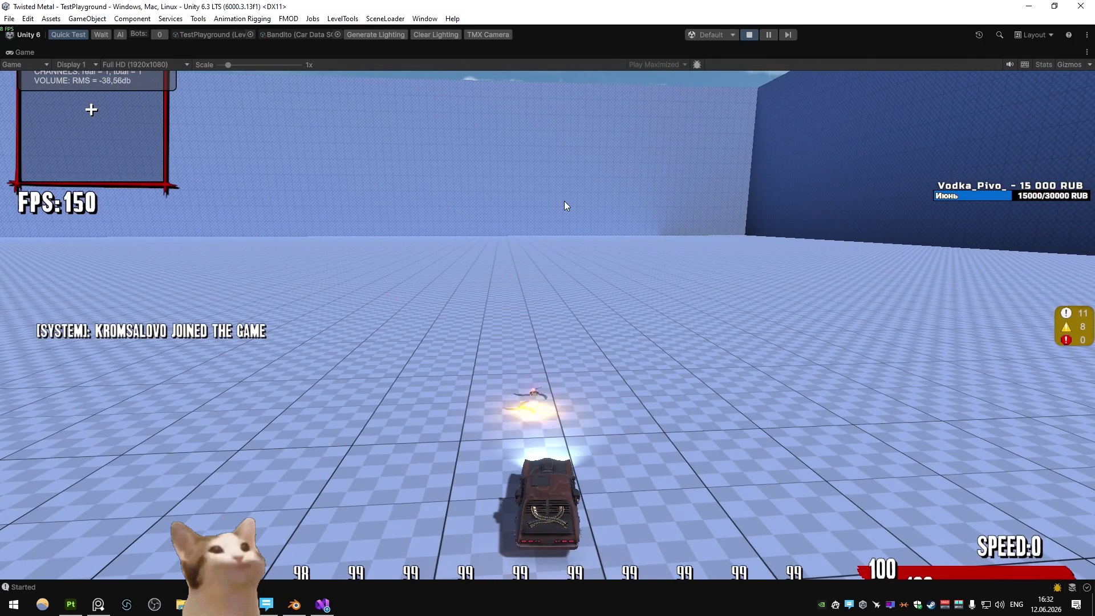
- Restore the editor layout, open S_Bandito, select Trail and test-fire the special
right_click(25, 52)
left_click(57, 93)
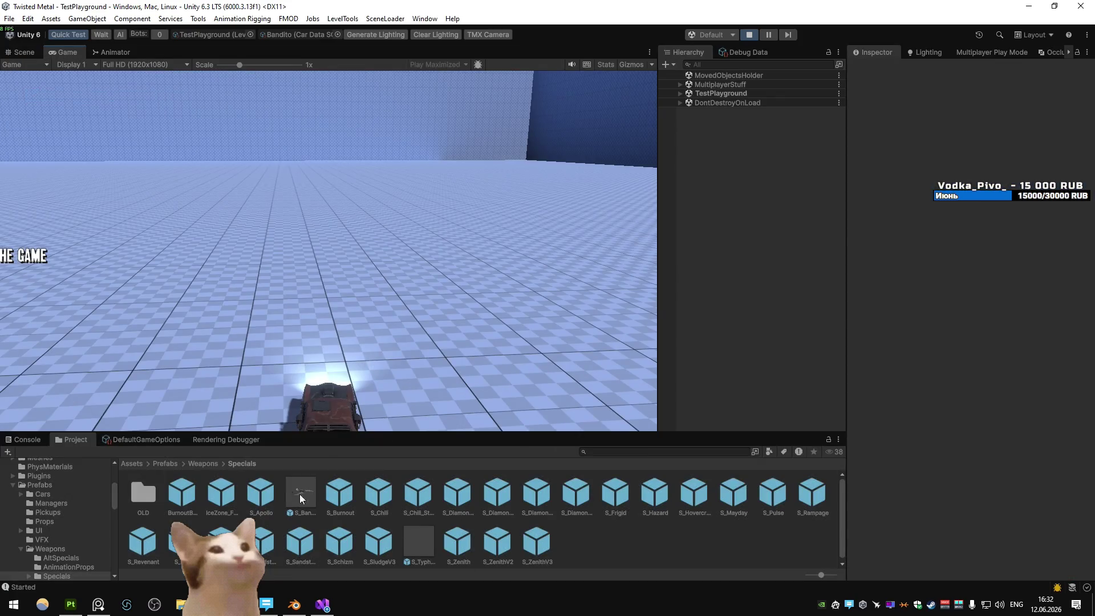
double_click(302, 493)
left_click(730, 198)
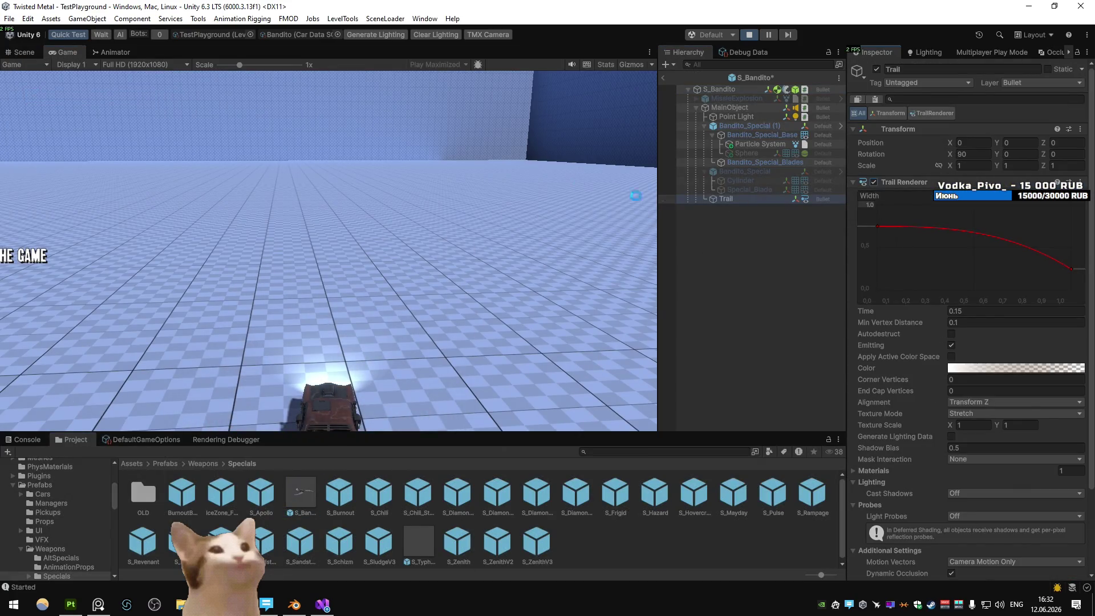
left_click(566, 176)
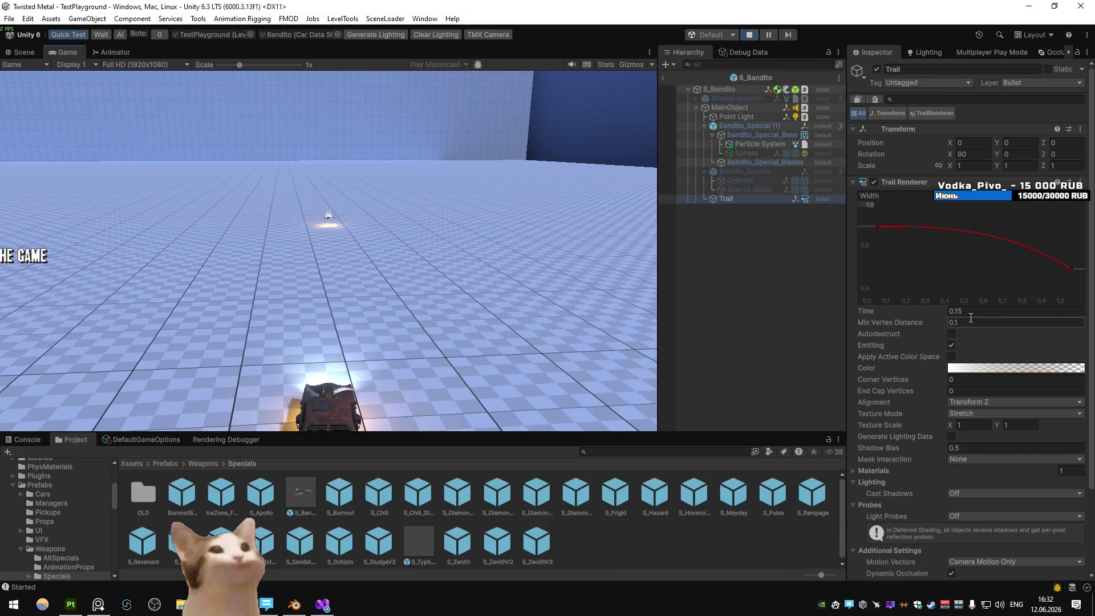
- Reduce the trail width curve's top value to 0.7, test-fire, then to 0.5
left_click(868, 204)
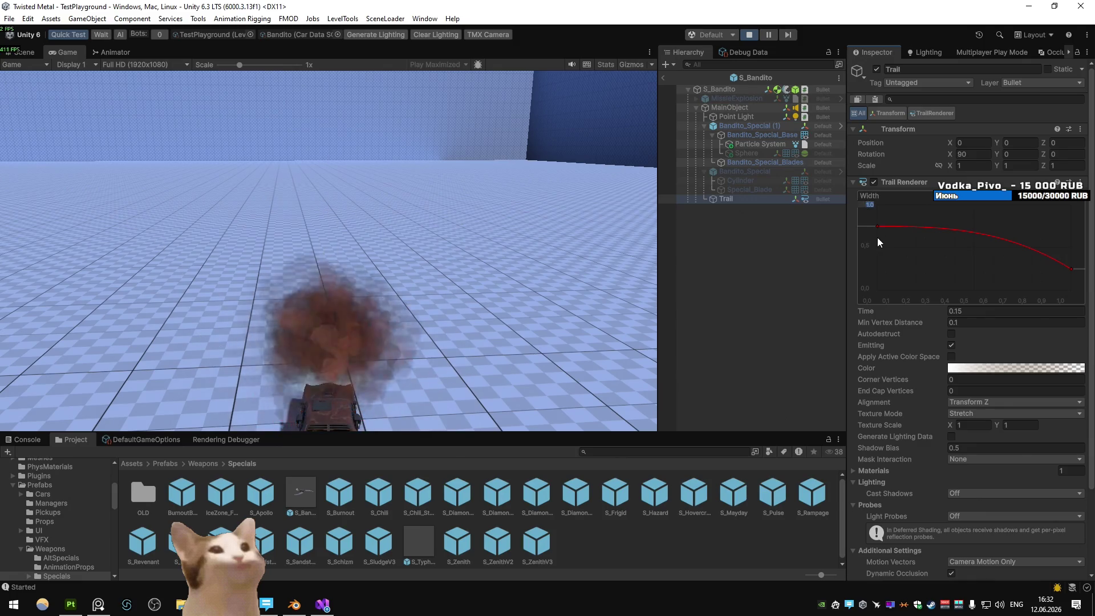
type("0.7")
key("Return")
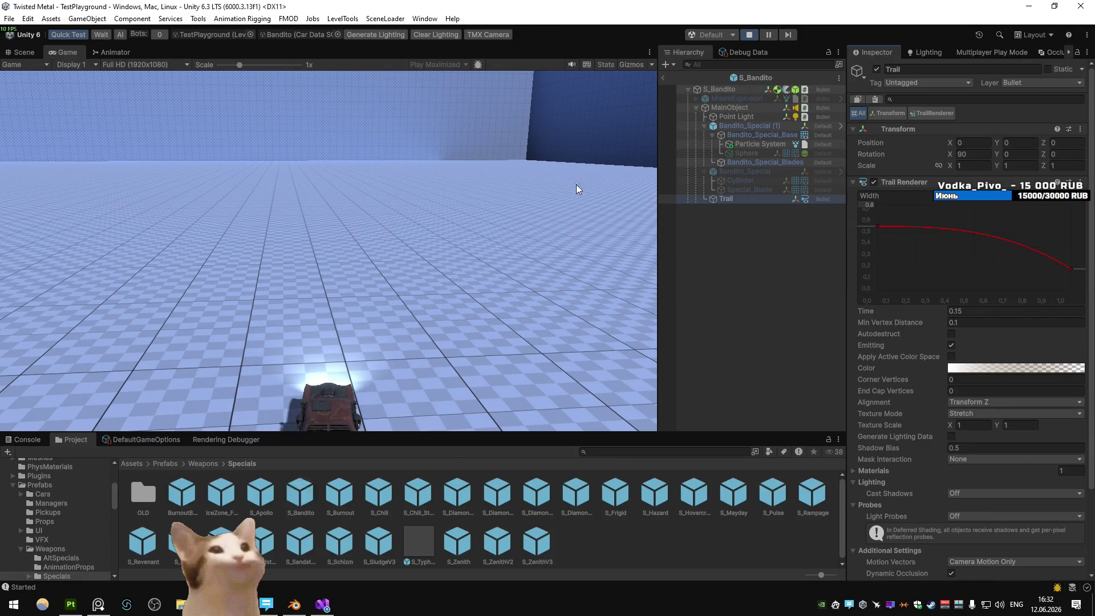
left_click(586, 187)
left_click(870, 205)
left_click(473, 196)
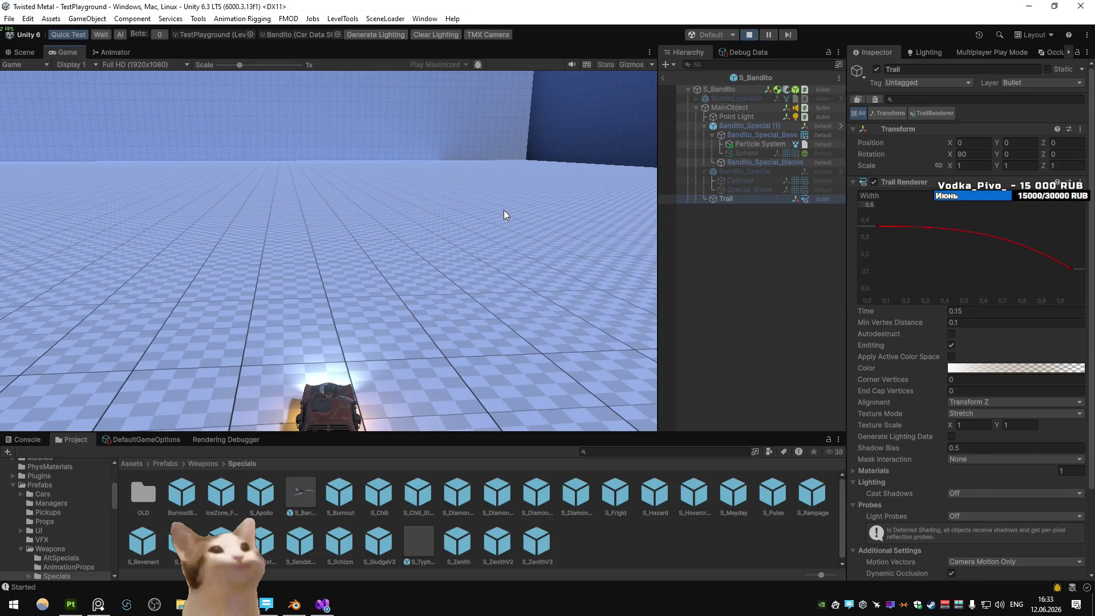
- Narrow the trail width further to 0.25
left_click(868, 205)
type("0.25")
key("Return")
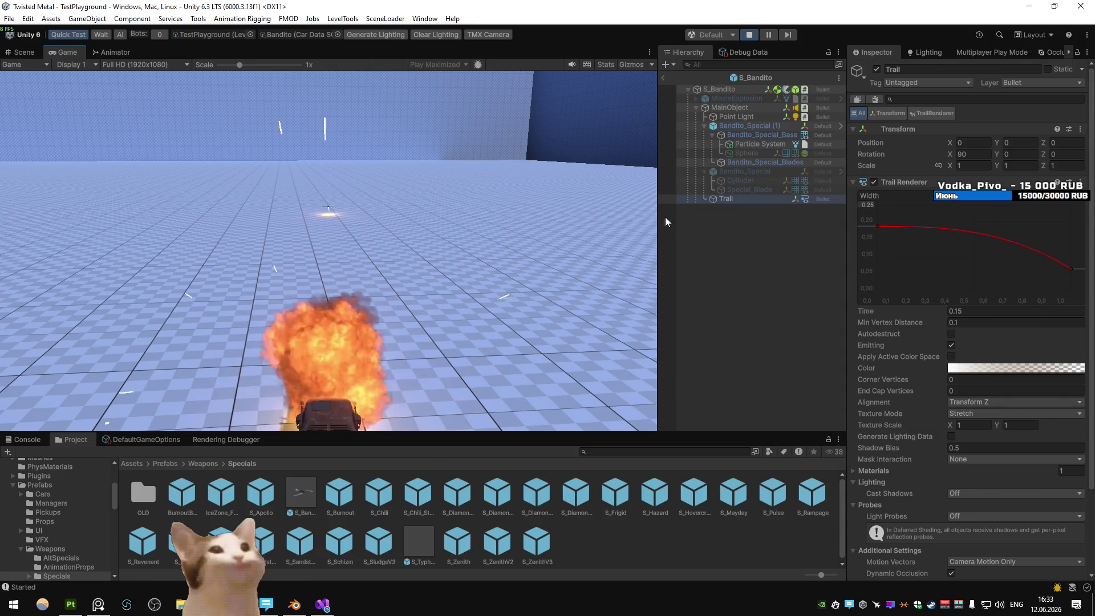
left_click(870, 206)
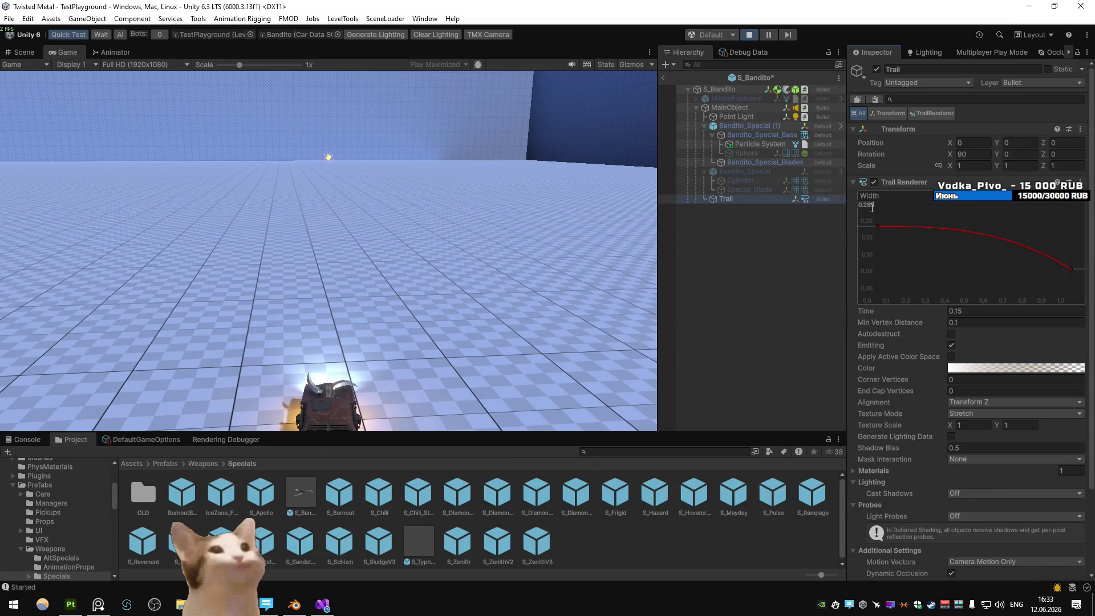
left_click(871, 206)
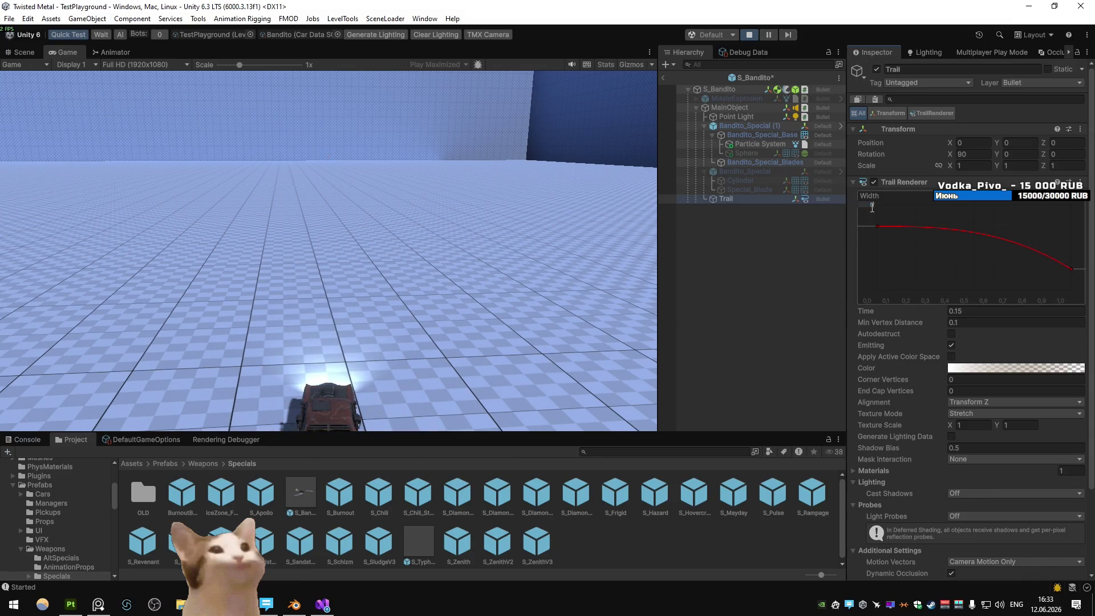
type("0.5")
- Remove the brown key and adjust the end alpha so the trail fades out
left_click(1007, 368)
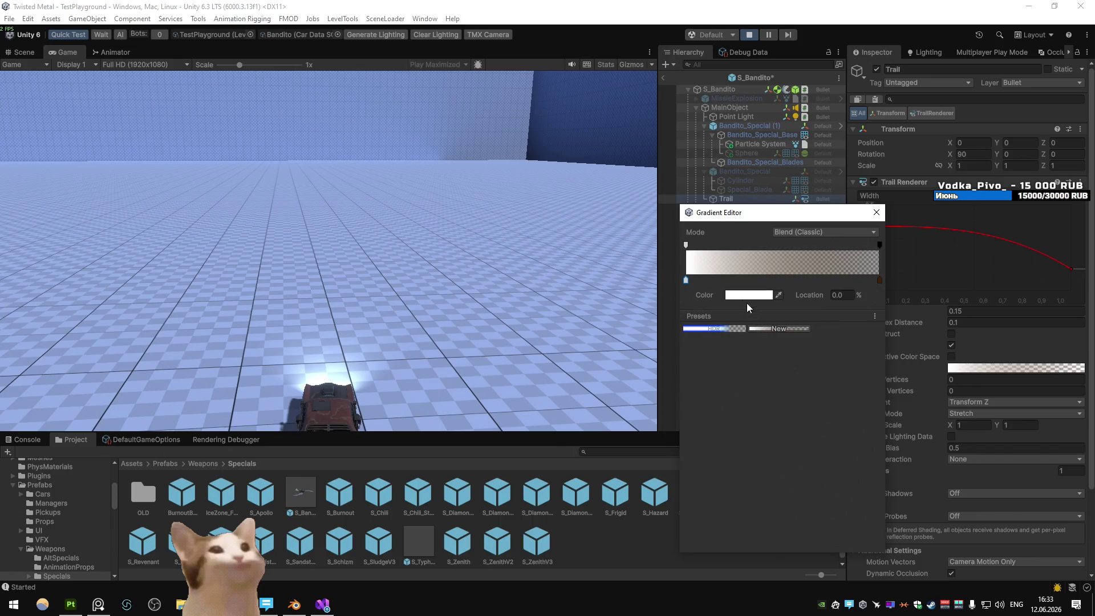
left_click_drag(876, 280, 875, 308)
left_click(685, 281)
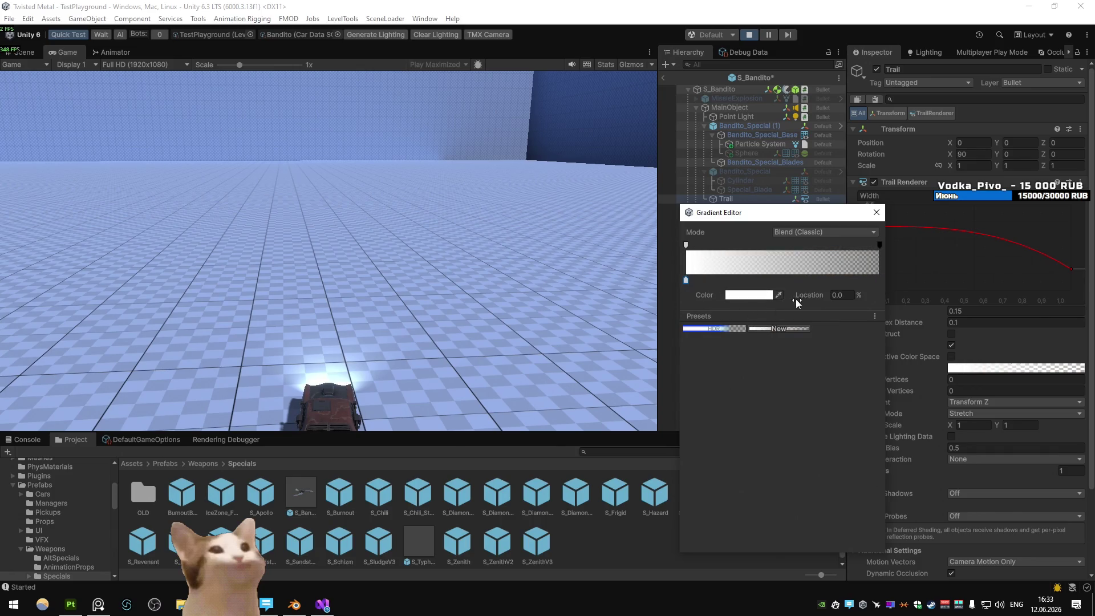
left_click(879, 245)
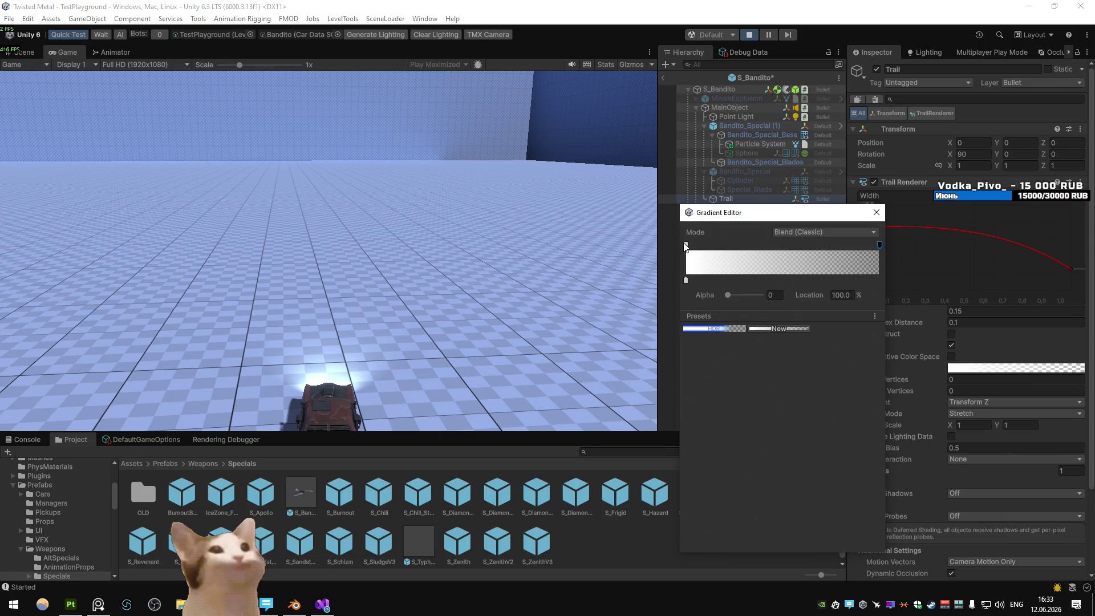
mouse_move(758, 296)
left_mouse_down()
mouse_move(742, 296)
mouse_move(755, 290)
left_mouse_up()
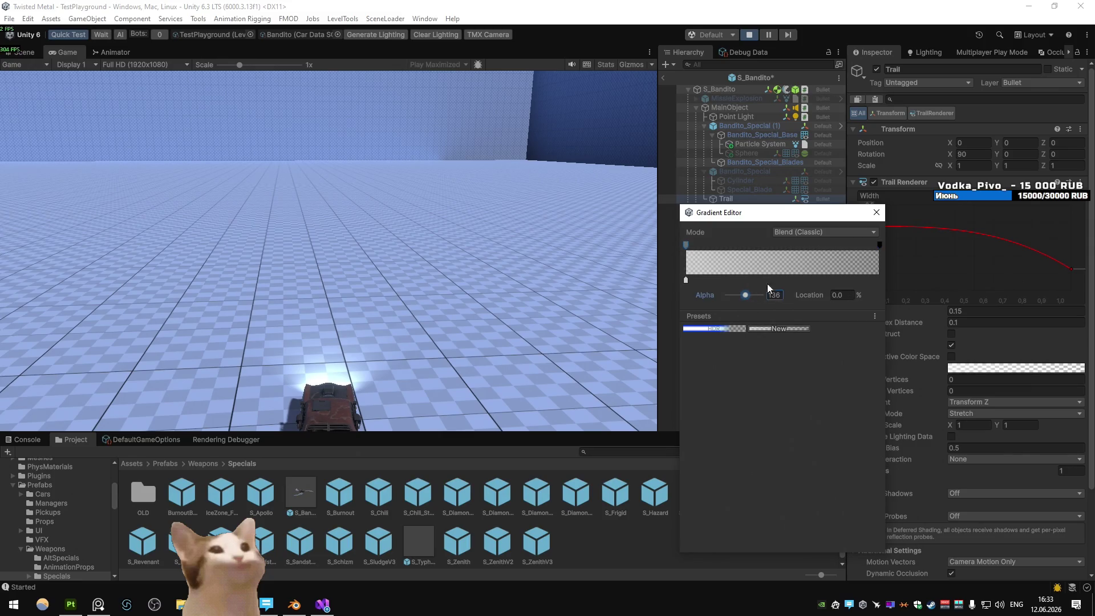
left_click(874, 213)
- Test-fire the faded trail and maximize the Game view
left_click(532, 187)
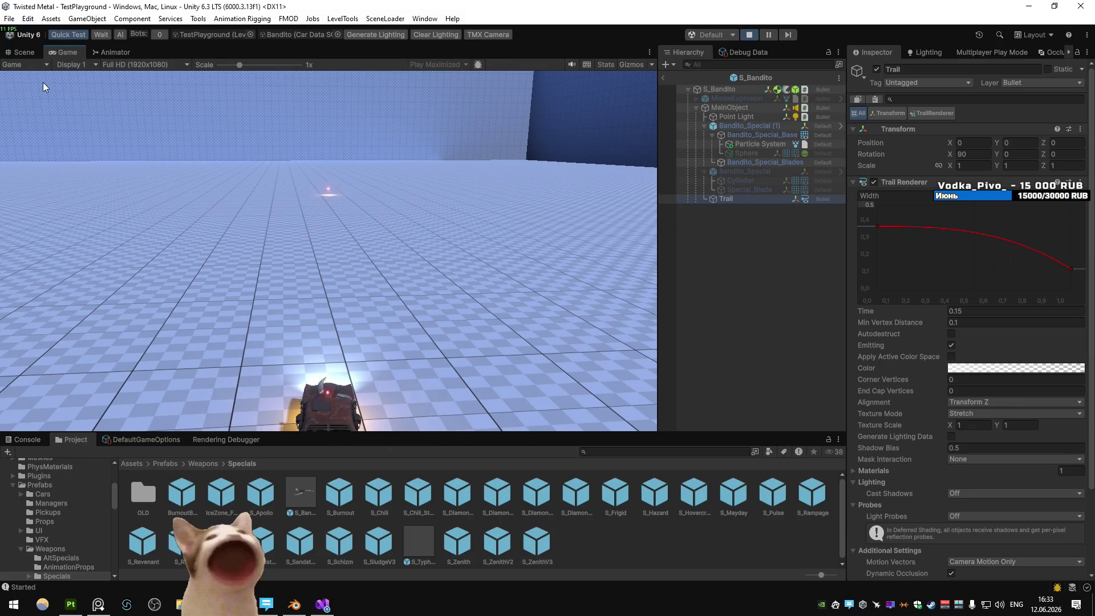
right_click(64, 50)
left_click(85, 84)
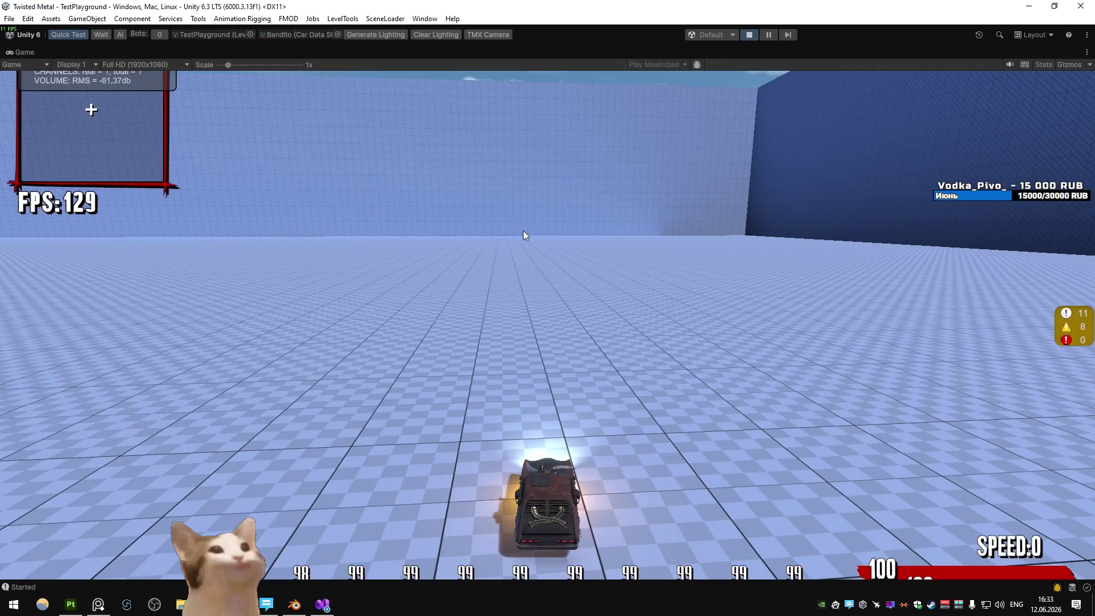
- Fire the special weapon twice, then stop the play test
left_click(525, 228)
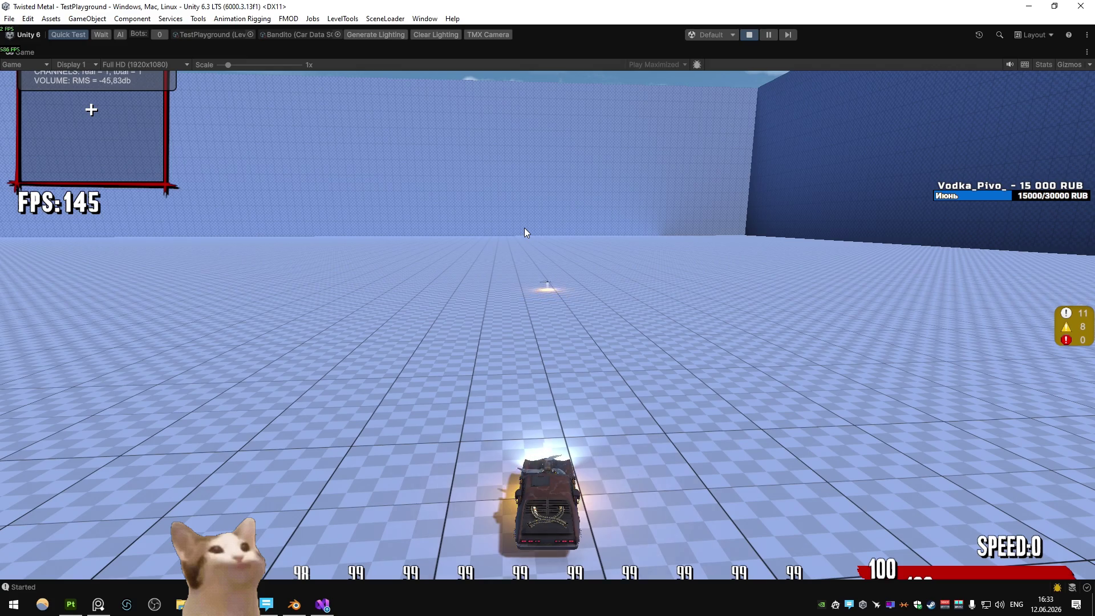
left_click(525, 228)
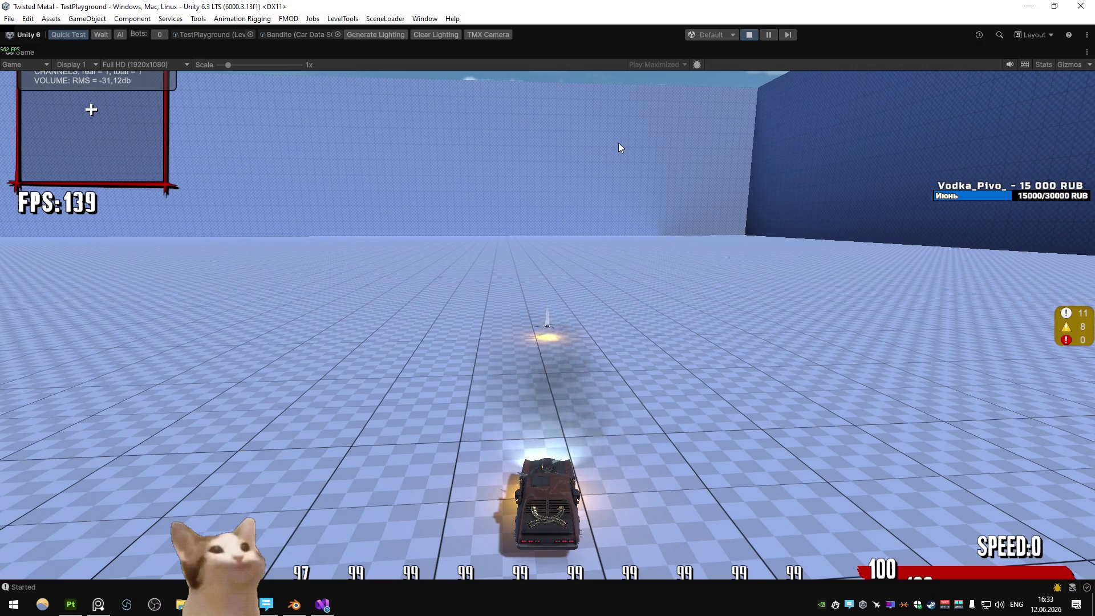
left_click(748, 34)
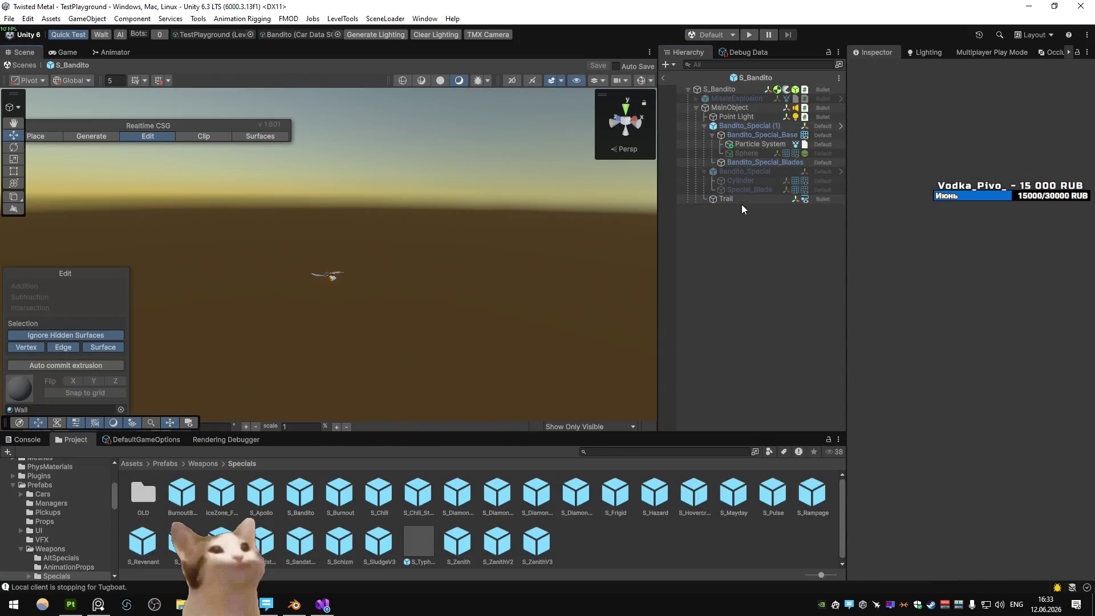
- Select Trail, save the S_Bandito prefab, start a new play test and fire the special
left_click(740, 200)
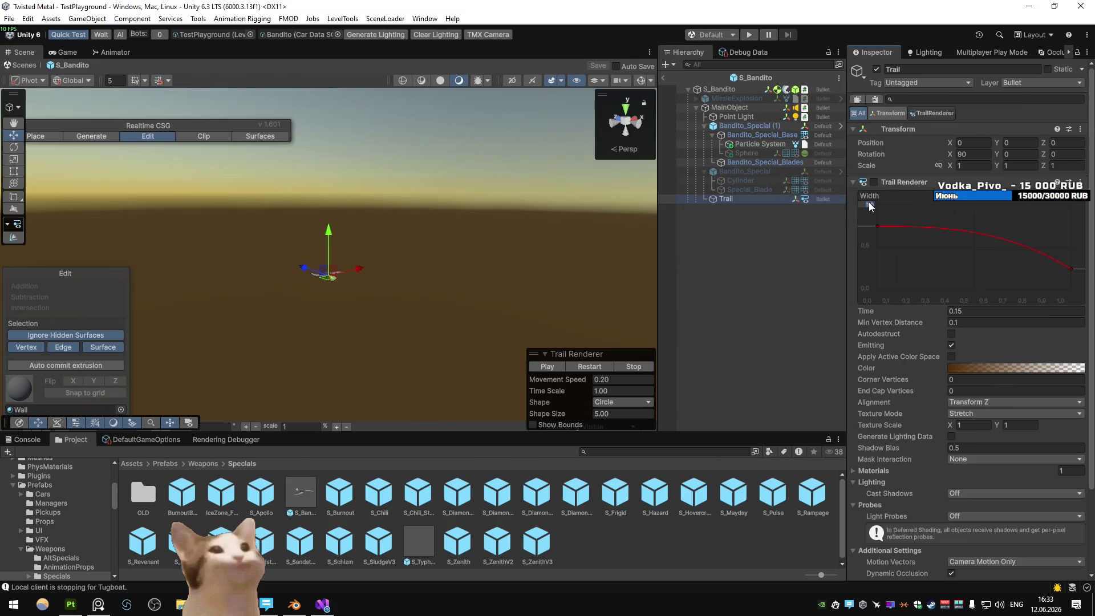
key("ctrl+s")
key("ctrl+p")
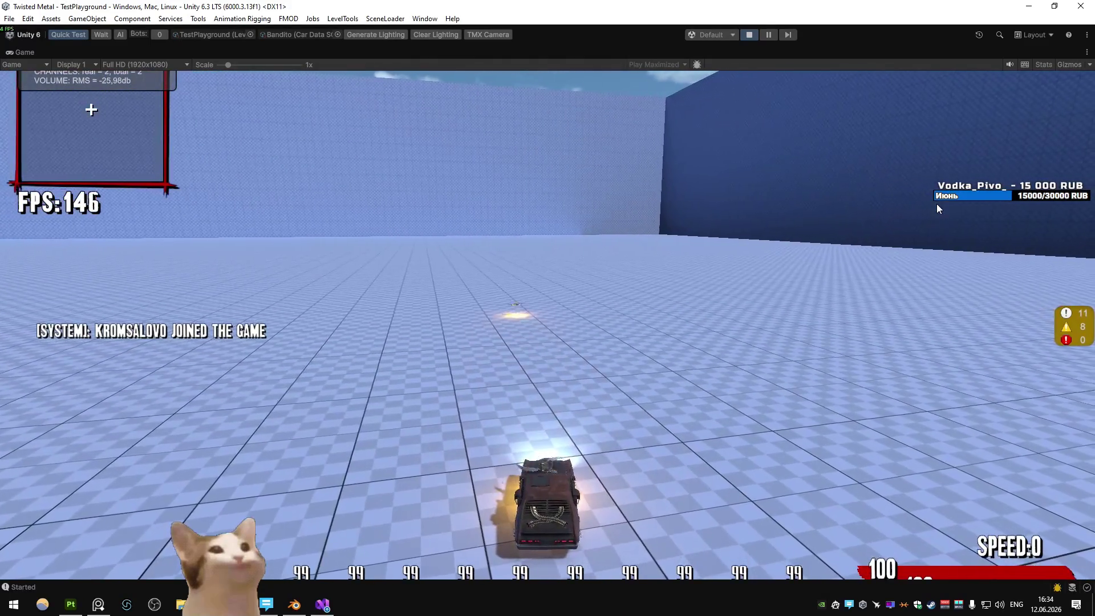
key("space")
right_click(51, 52)
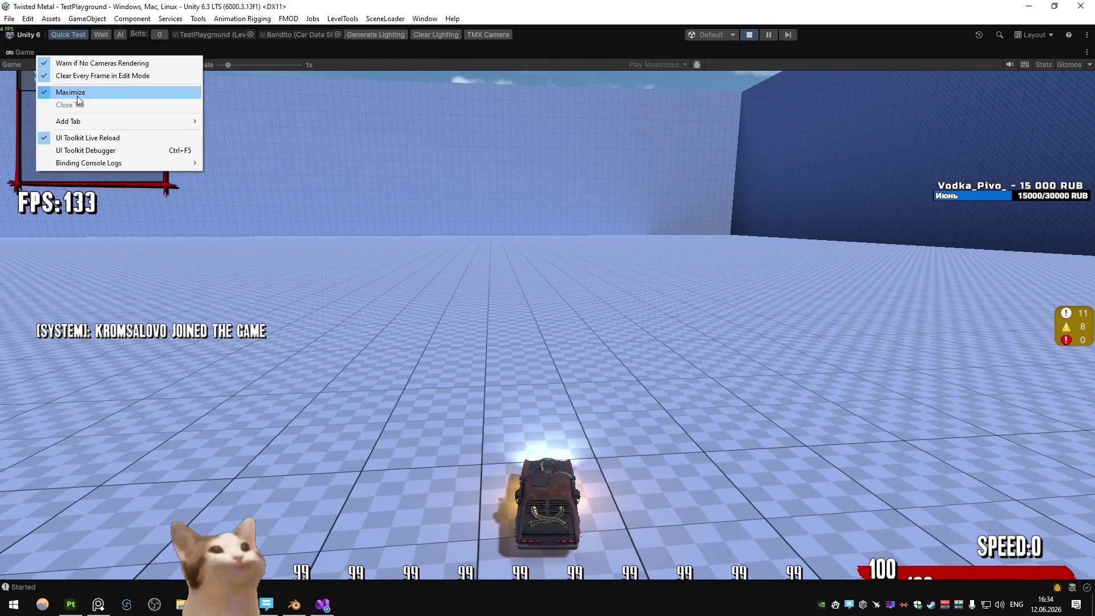
- Un-maximize the Game view and exit S_Bandito prefab editing, saving changes
left_click(74, 94)
left_click(724, 200)
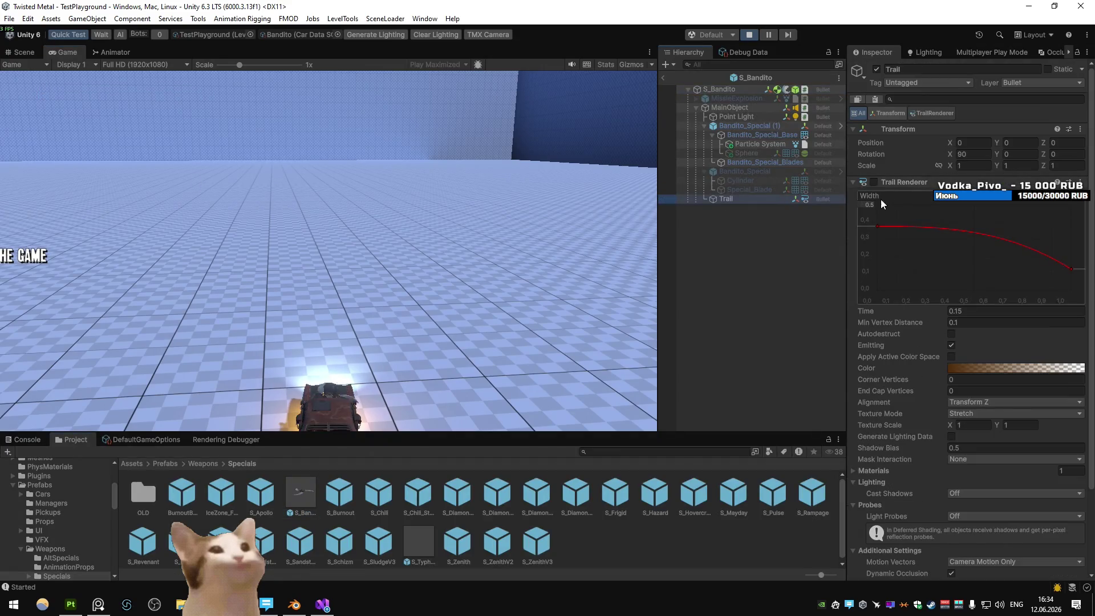
left_click(665, 78)
left_click(507, 319)
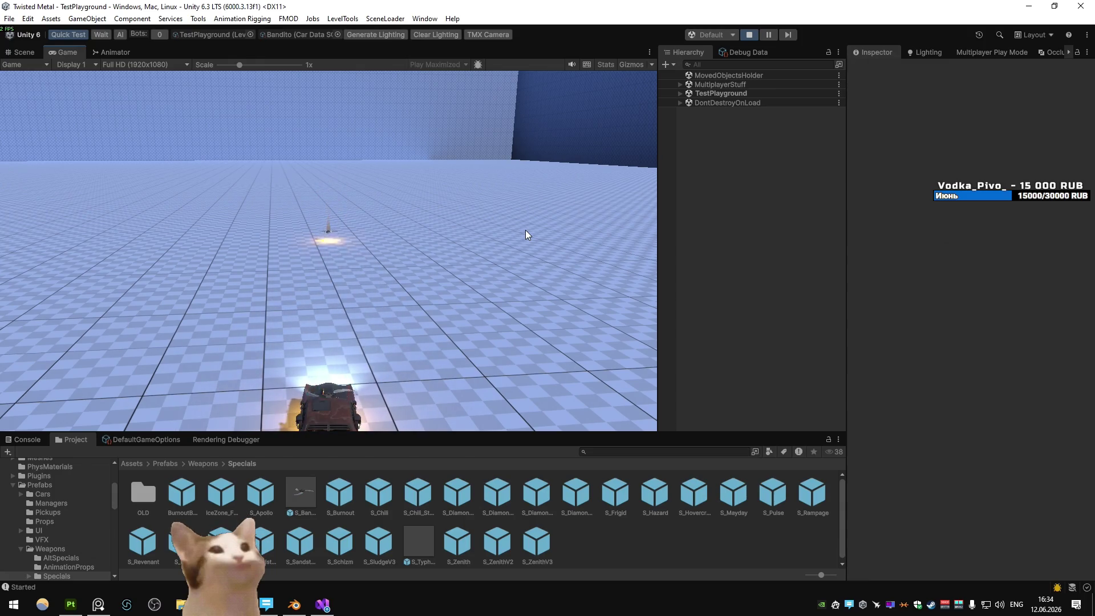
- Reopen S_Bandito, copy the Trail gradient colour and paste it into Point Light's Color
double_click(300, 491)
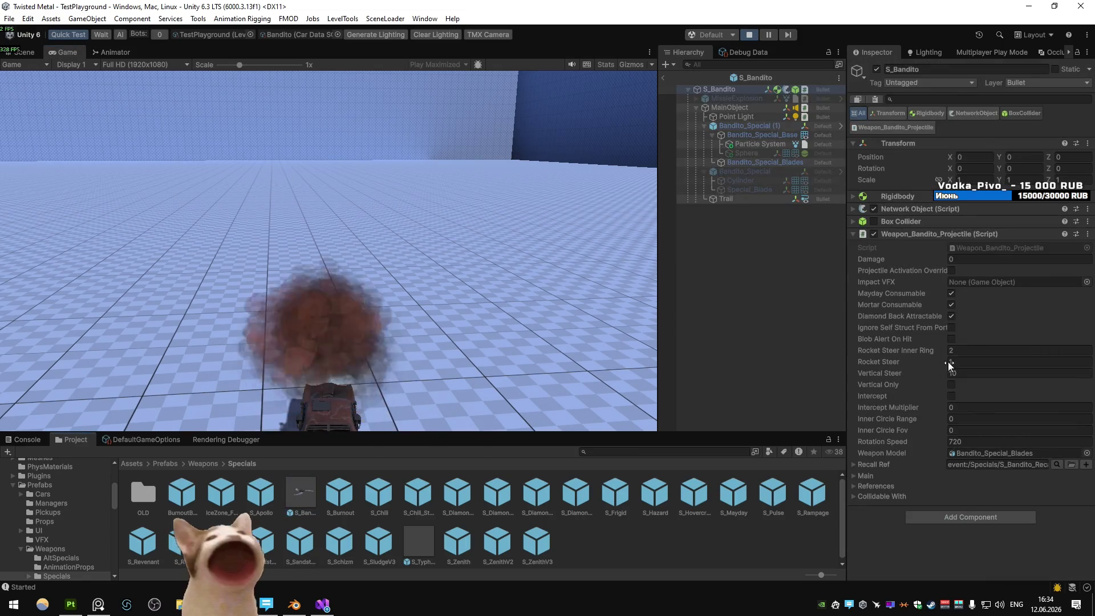
left_click(816, 198)
left_click(964, 368)
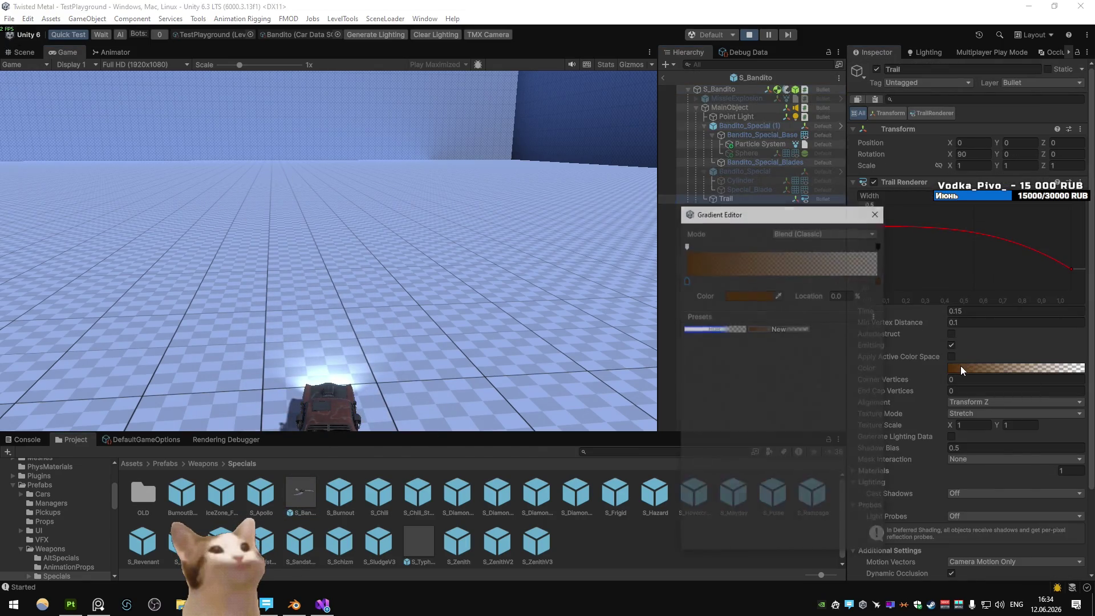
left_click(740, 301)
left_click(876, 212)
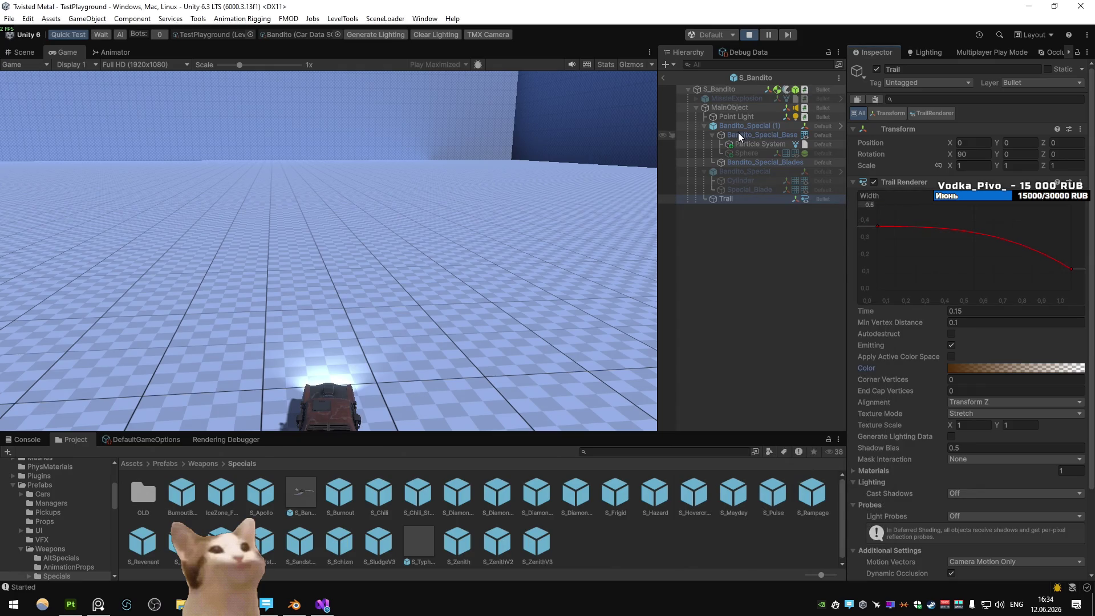
left_click(735, 117)
right_click(913, 256)
left_click(941, 274)
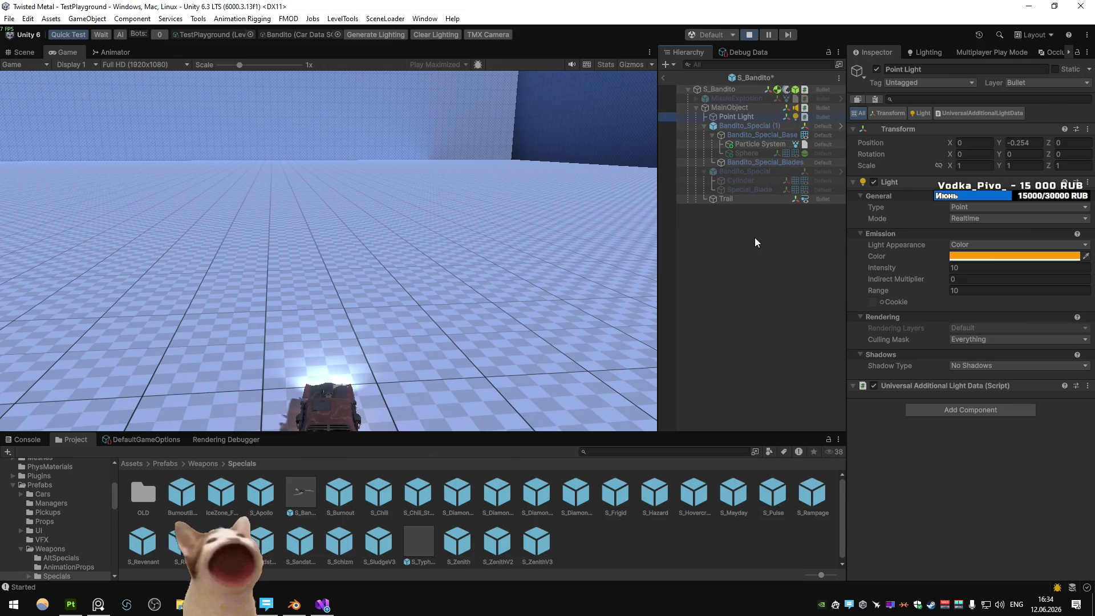
- Fire the special weapon four times to watch the orange-glowing shots explode
left_click(498, 239)
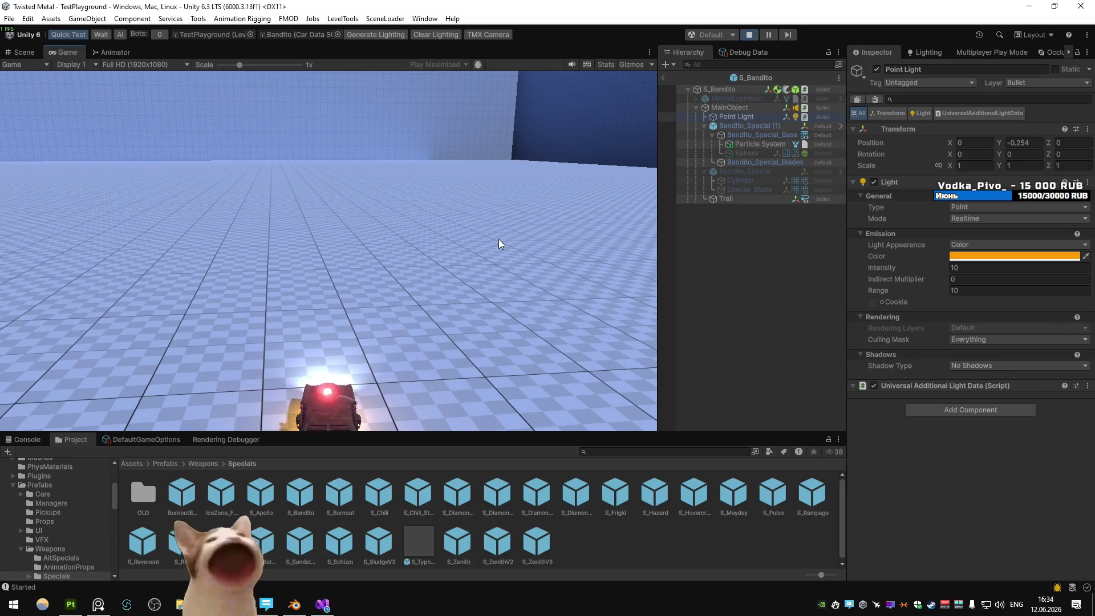
left_click(498, 238)
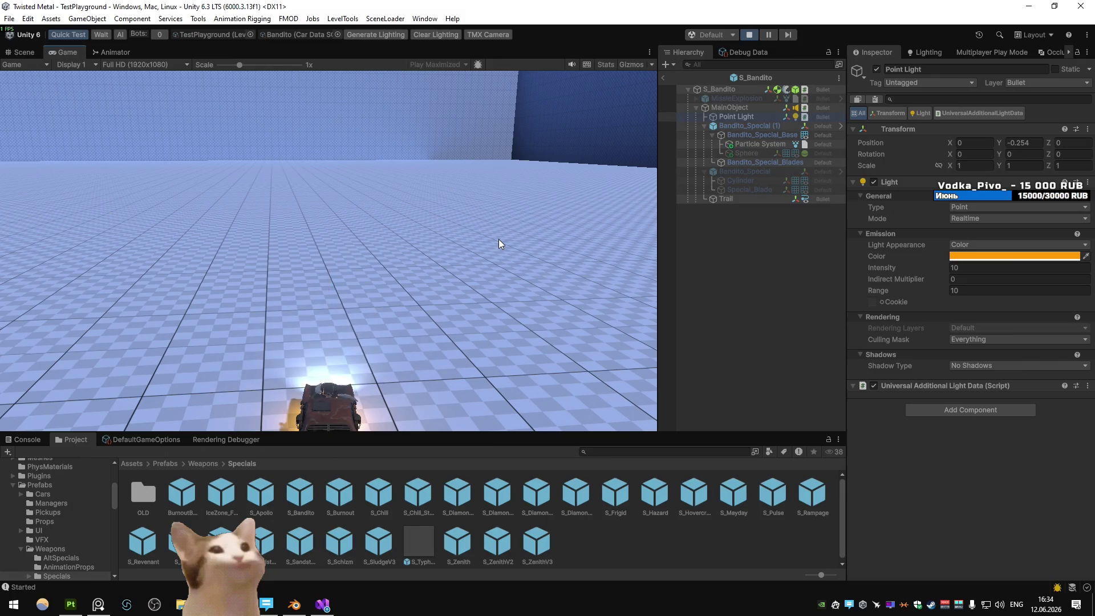
left_click(499, 238)
left_click(500, 254)
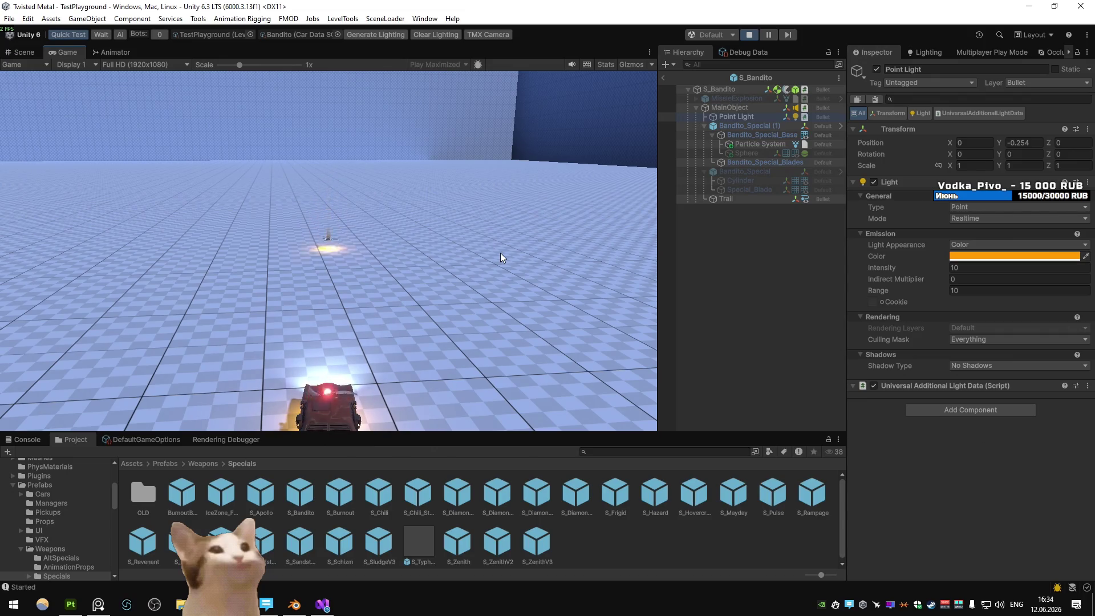
- Turn the Point Light red and parent it under the Particle System
left_click(1004, 256)
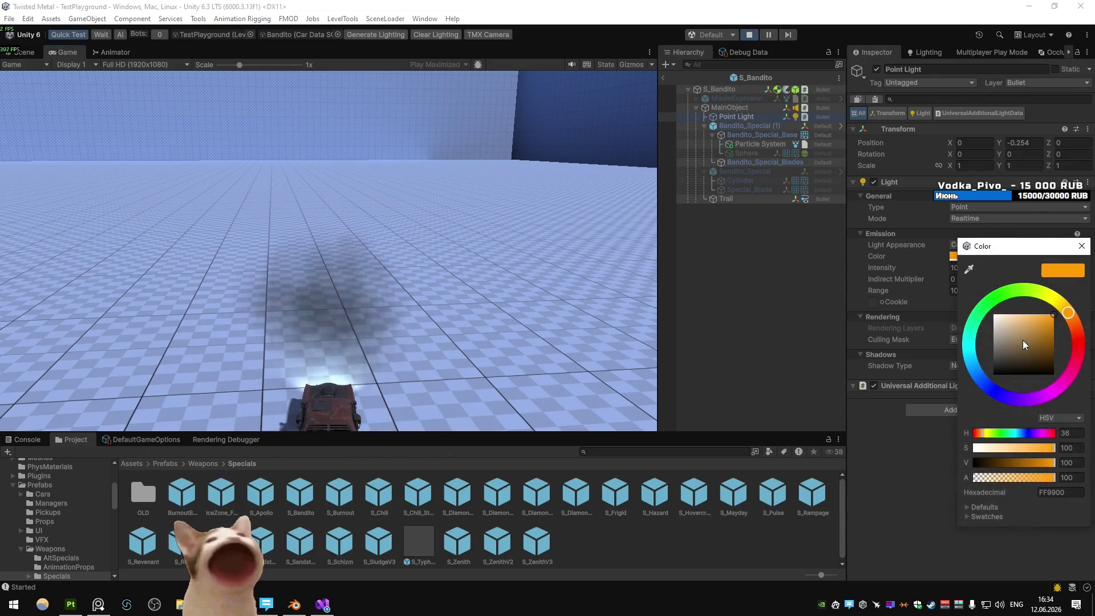
left_click(1078, 348)
left_click(1081, 248)
left_click_drag(731, 114, 754, 145)
- Enable the Particle System's Lights module with Point Light assigned, then test-fire
left_click(751, 134)
left_click(720, 136)
scroll(902, 317, "down", 10)
left_click(856, 373)
left_click_drag(757, 147, 888, 366)
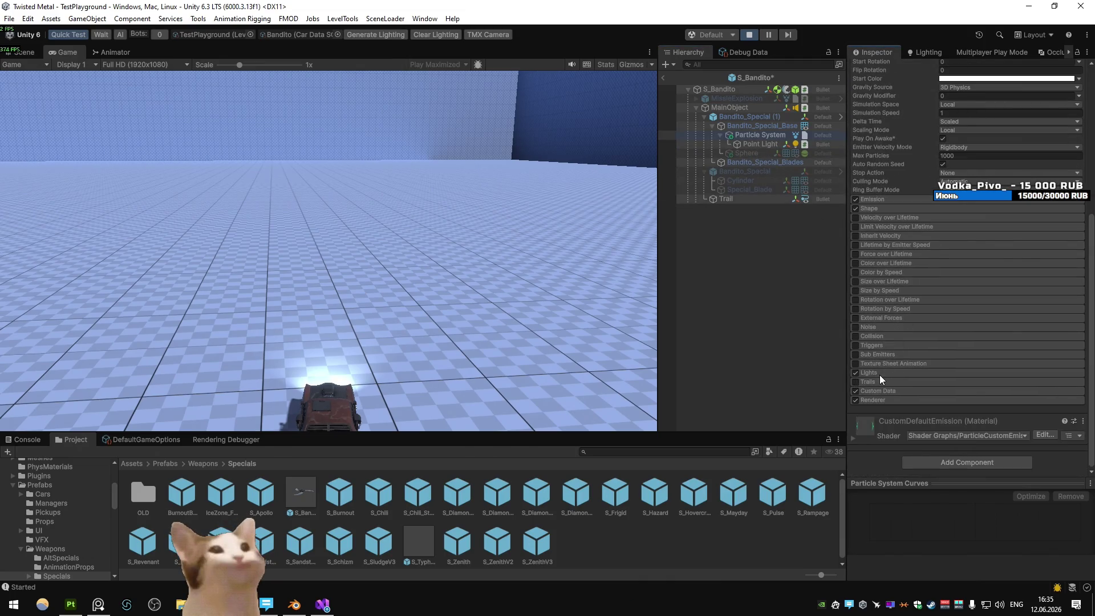
left_click(880, 375)
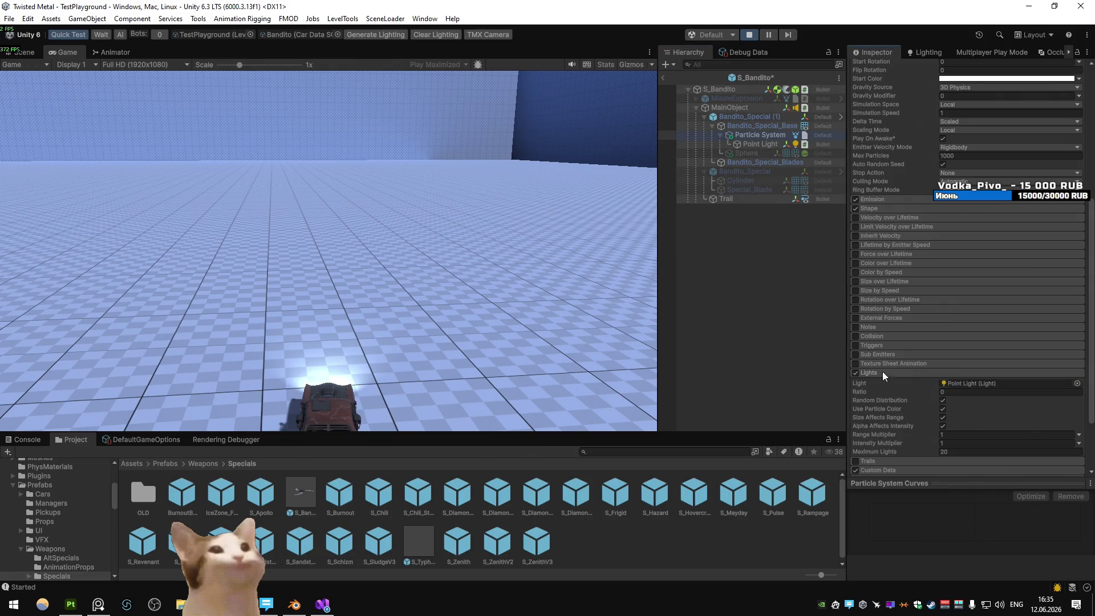
left_click(574, 187)
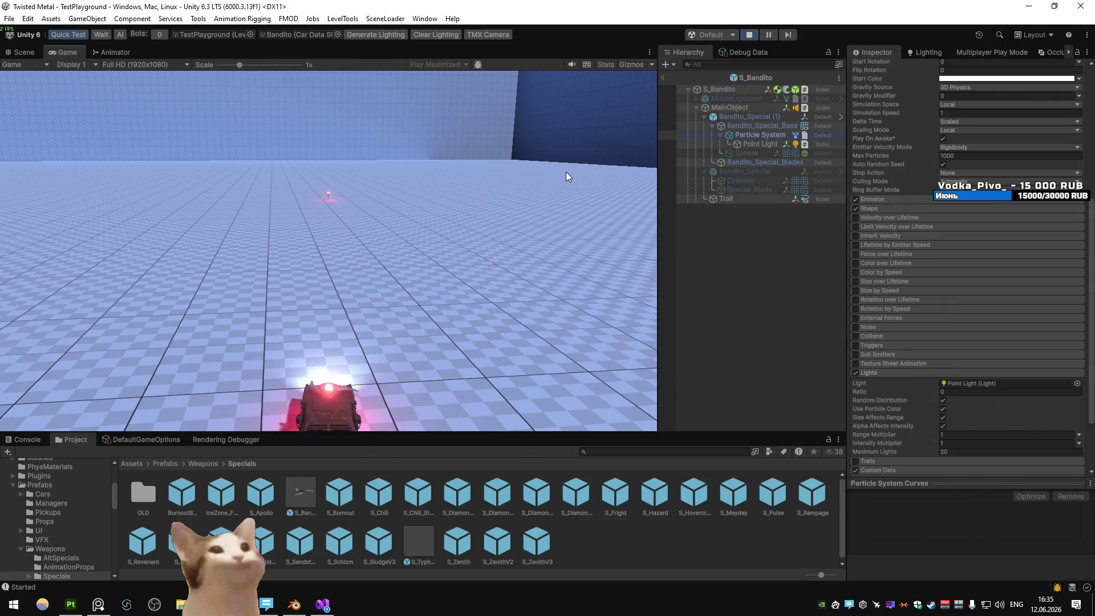
- Deactivate Point Light, set Lights Ratio 1, untick Use Particle Color and Size Affects Range
left_click(758, 143)
left_click(876, 69)
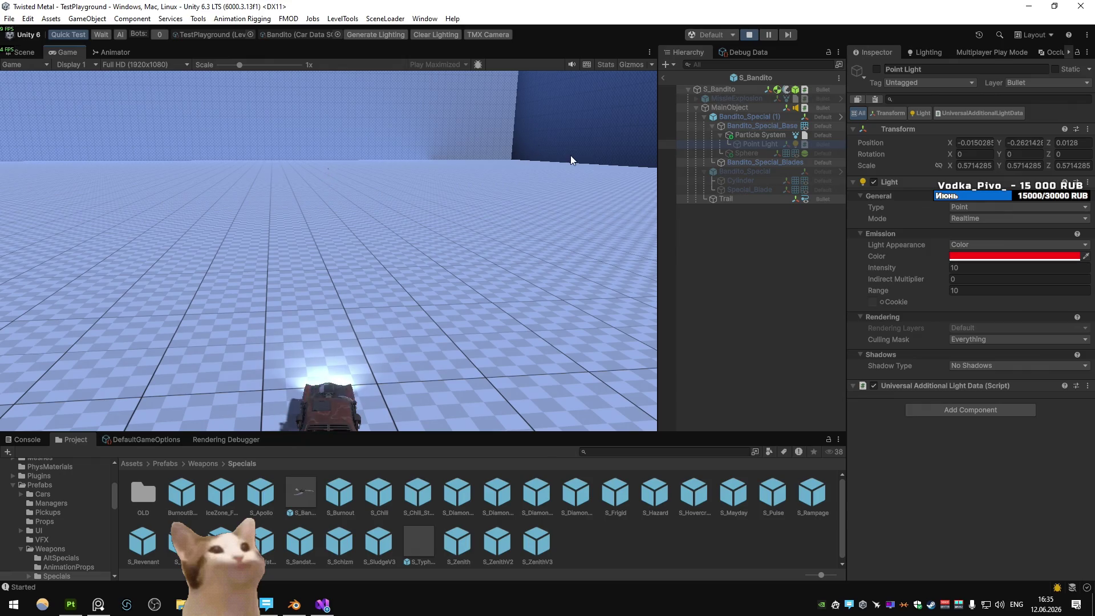
left_click(753, 136)
scroll(922, 342, "down", 5)
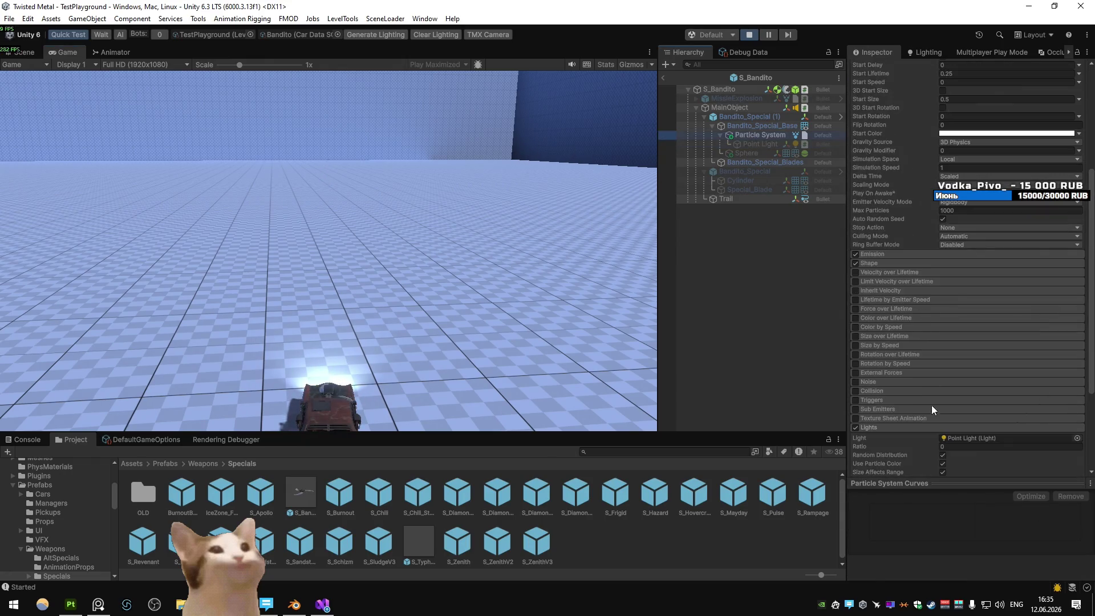
scroll(929, 398, "down", 5)
left_click(971, 313)
type("1")
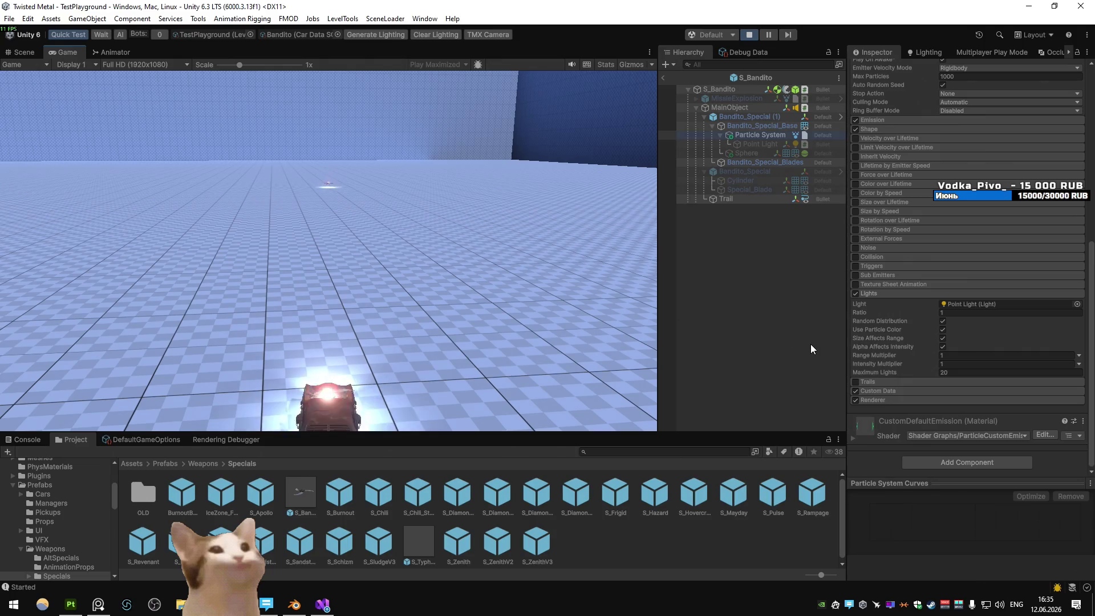
left_click(943, 330)
left_click(942, 338)
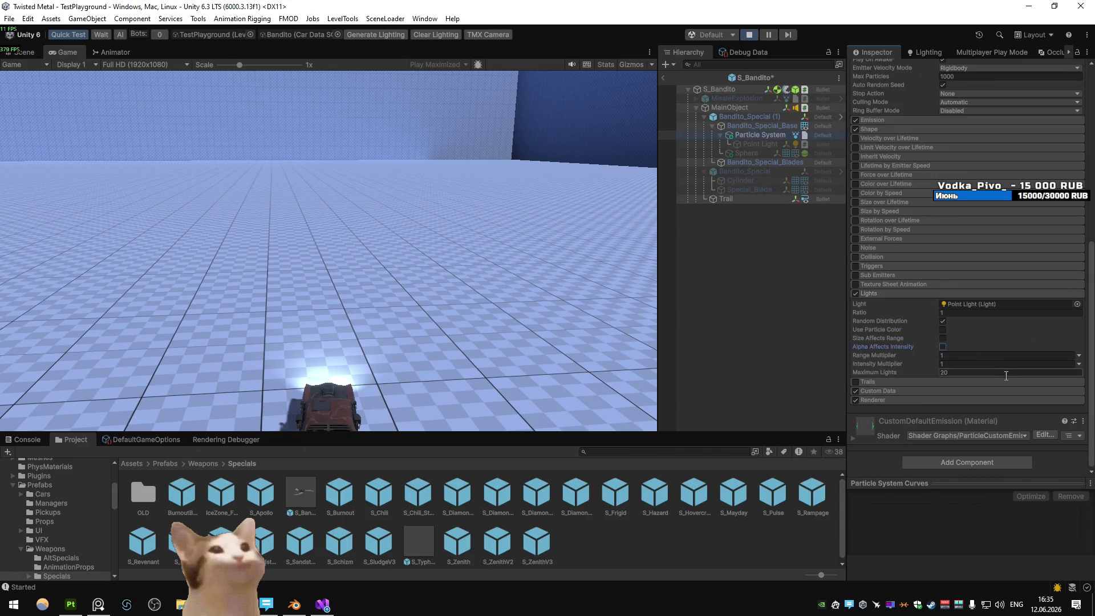
- Fire the special weapon five times to test the particle lights
left_click(517, 232)
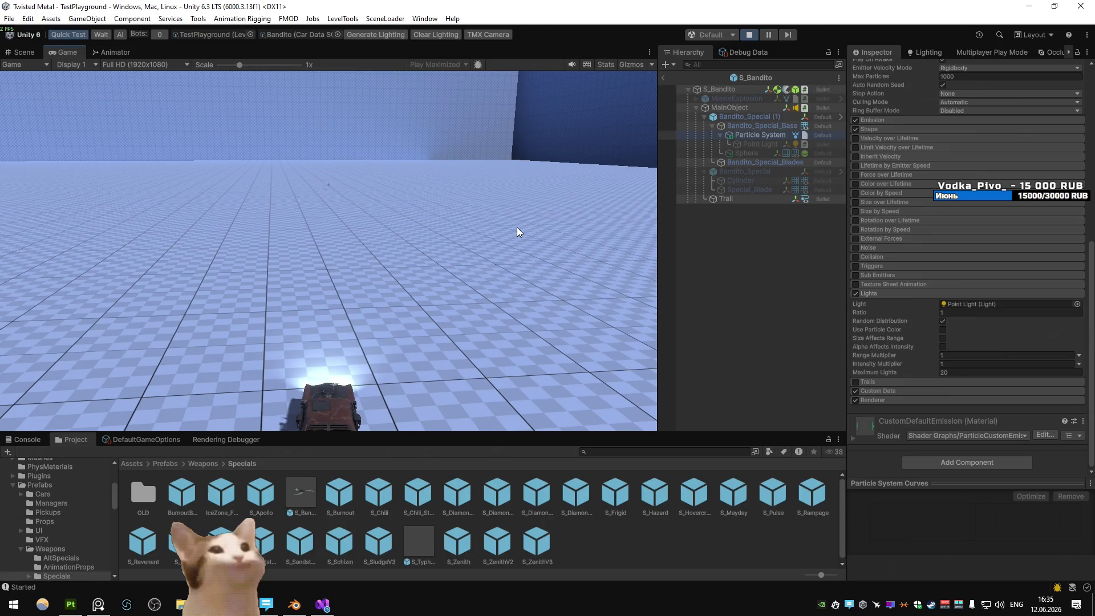
left_click(517, 231)
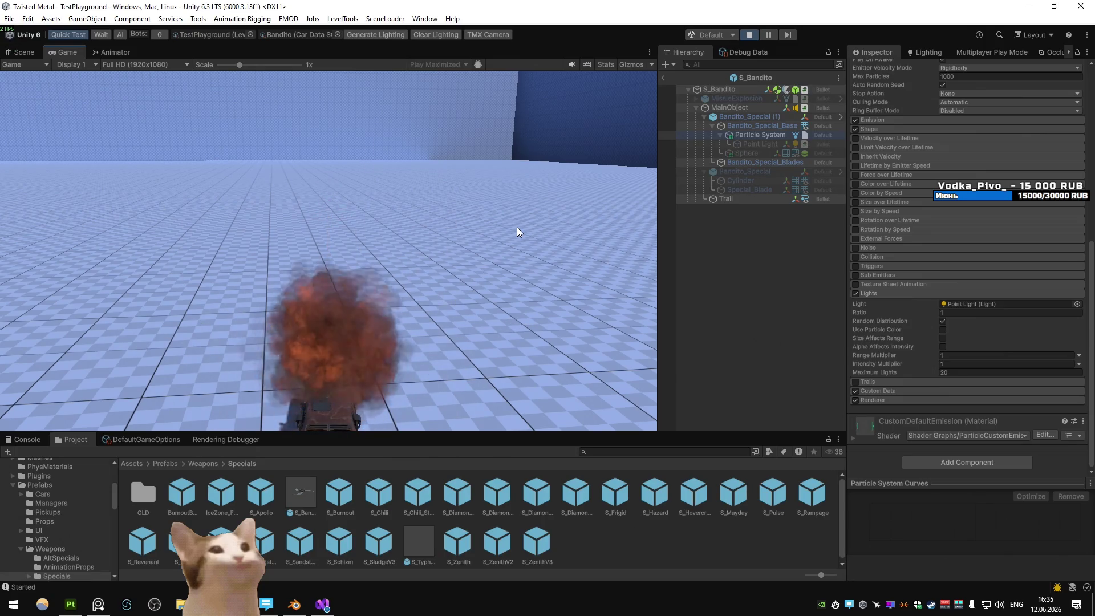
left_click(518, 228)
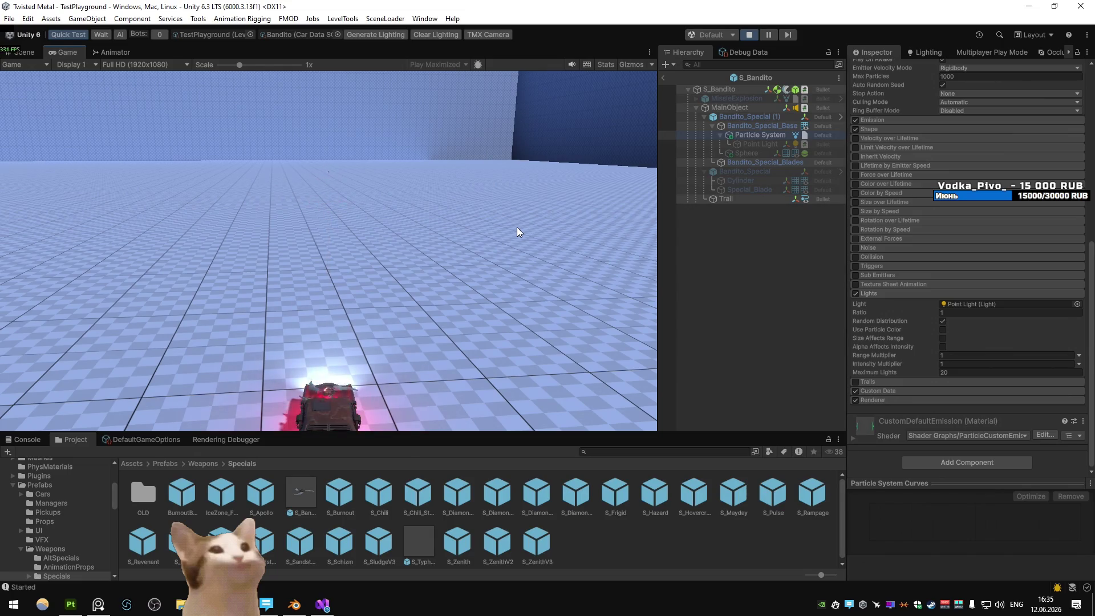
left_click(517, 228)
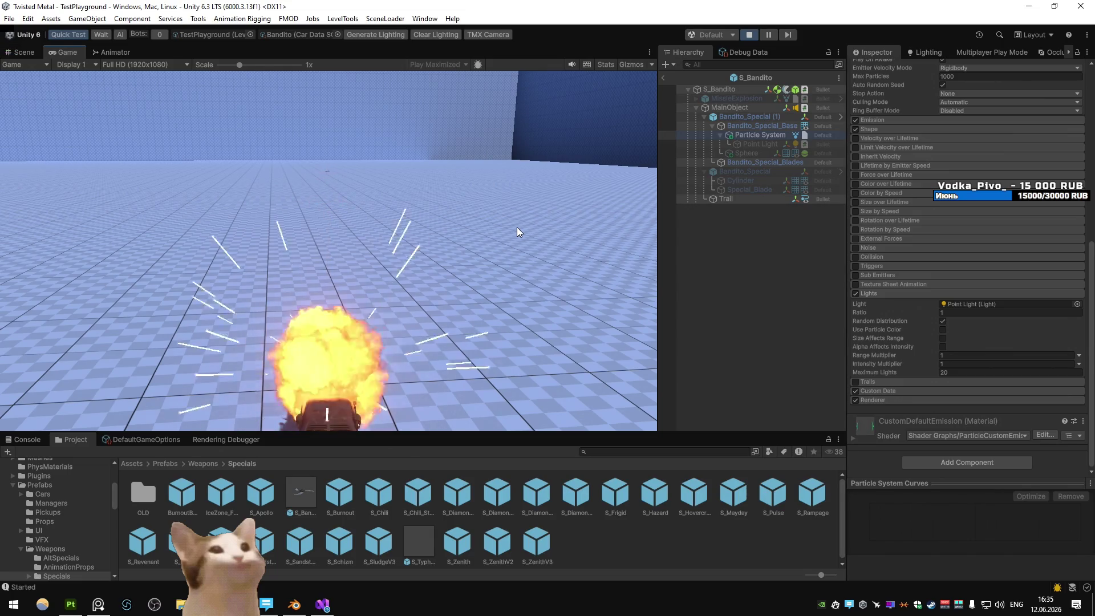
left_click(574, 238)
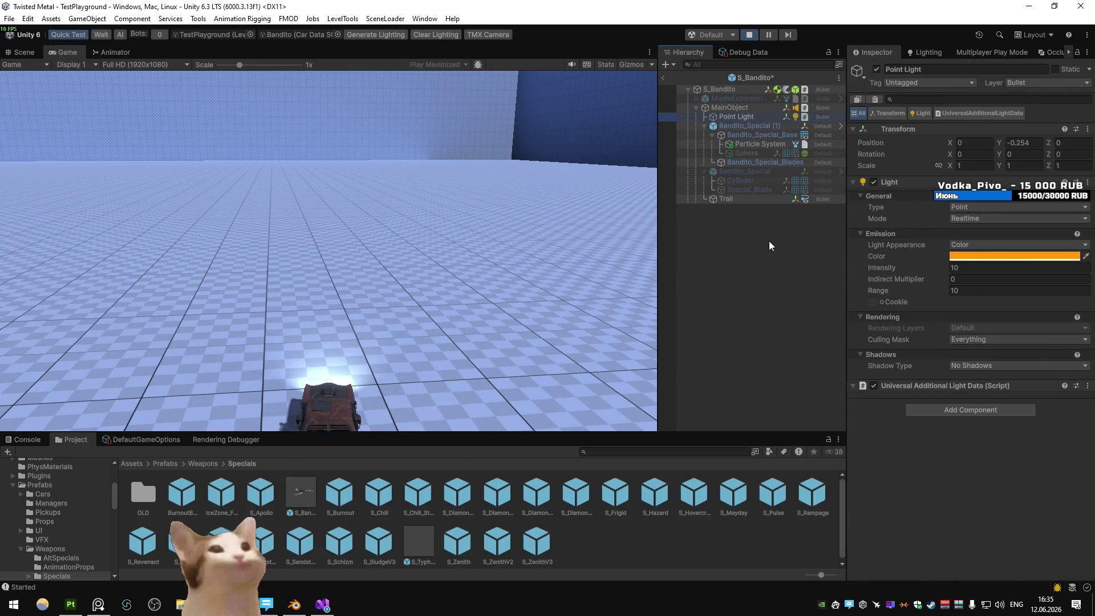
- Select Point Light, then drive and fire the special four times in the Game view
left_click(747, 118)
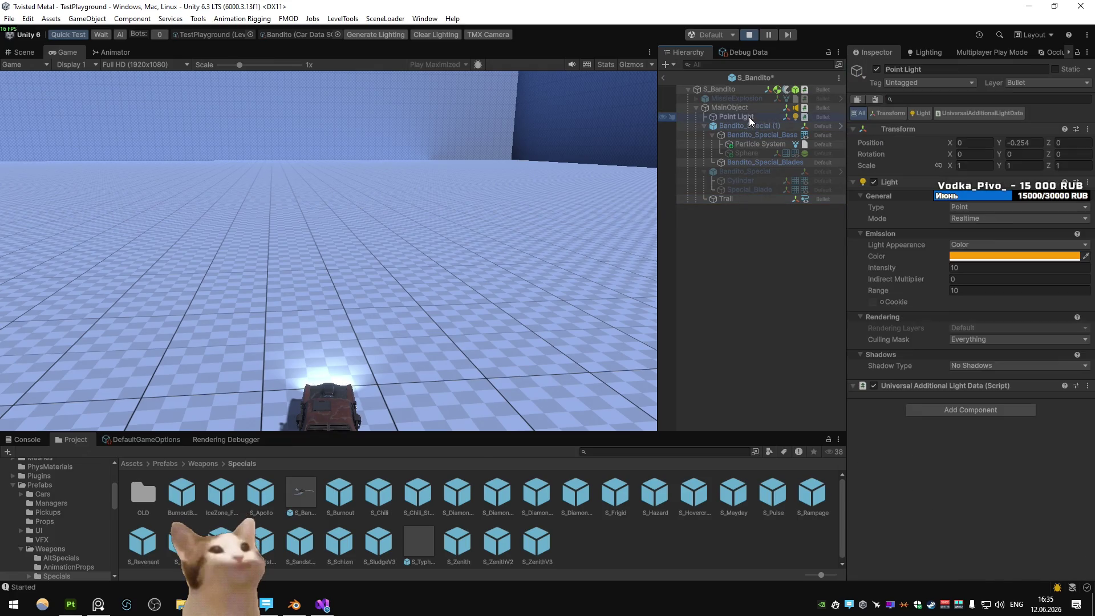
left_click(508, 176)
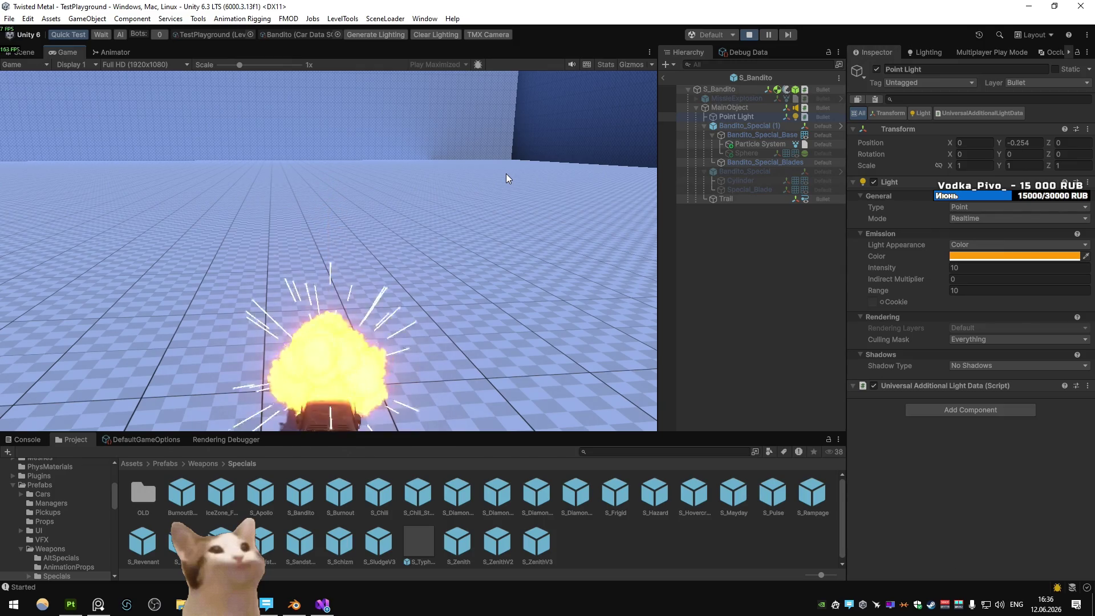
left_click(505, 174)
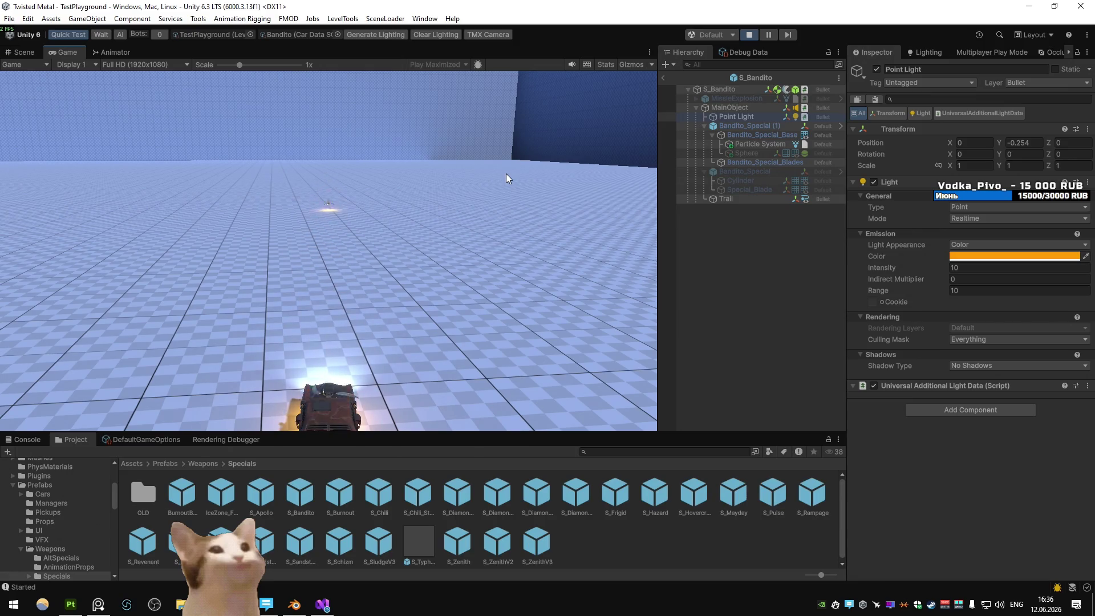
left_click(506, 173)
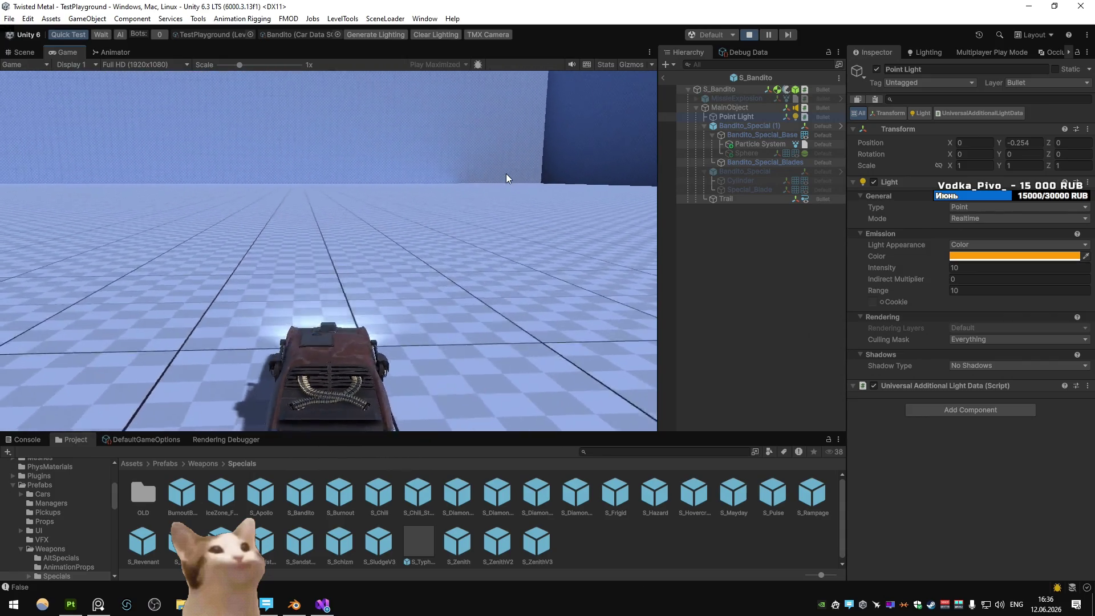
left_click(505, 173)
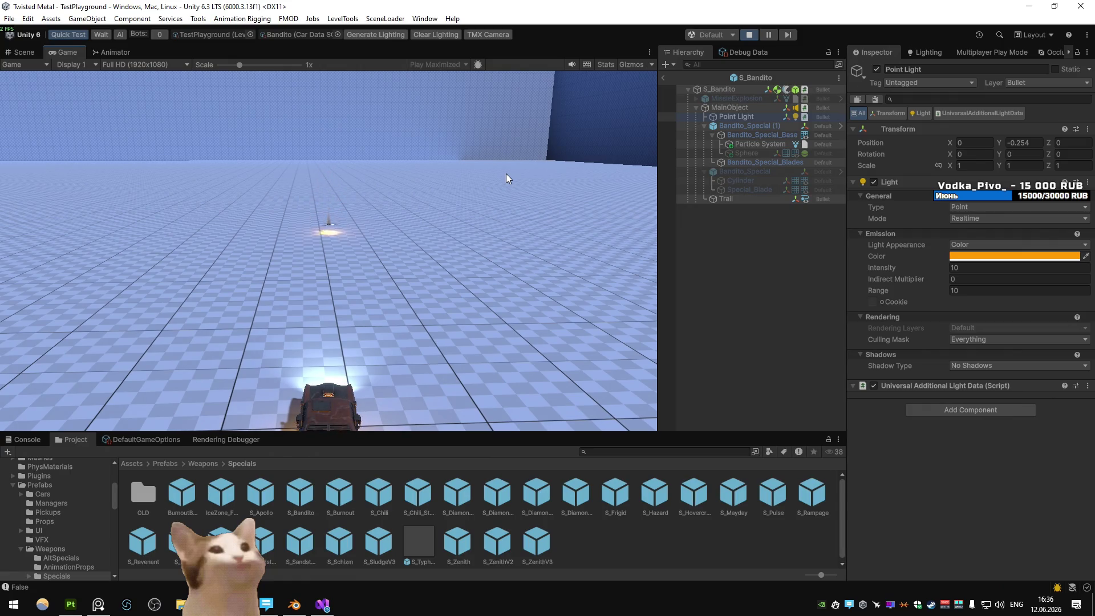
- Stop the game, deactivate MainObject in S_Bandito and exit, saving the prefab
left_click(748, 34)
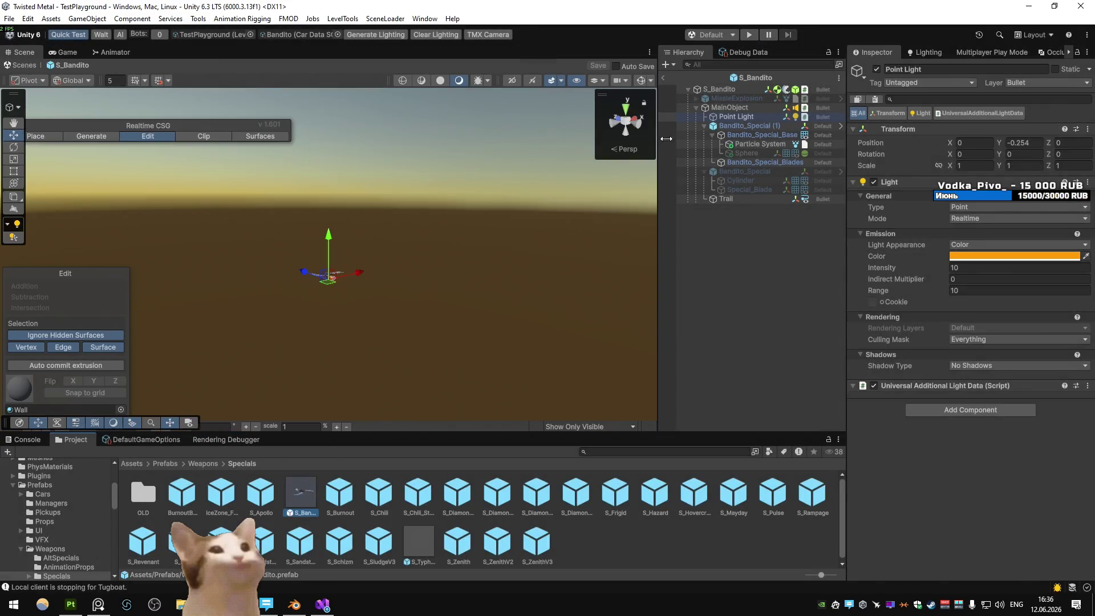
left_click(731, 107)
left_click(876, 69)
left_click(664, 79)
left_click(513, 317)
- Open the S_Typhoon prefab, return to TestPlayground and start a new play test
double_click(432, 543)
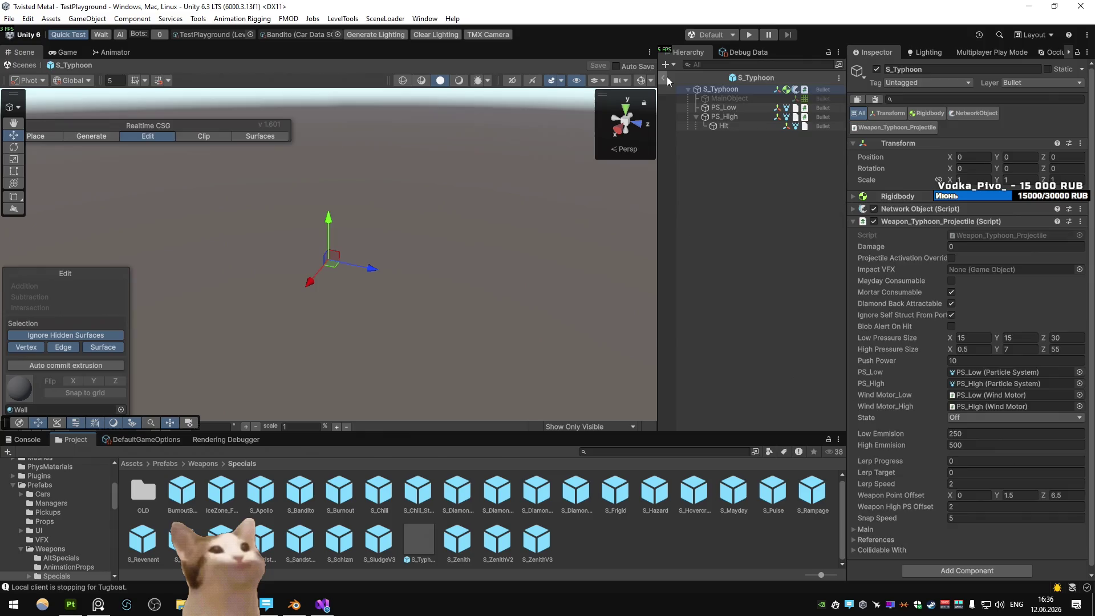
left_click(666, 79)
left_click(748, 36)
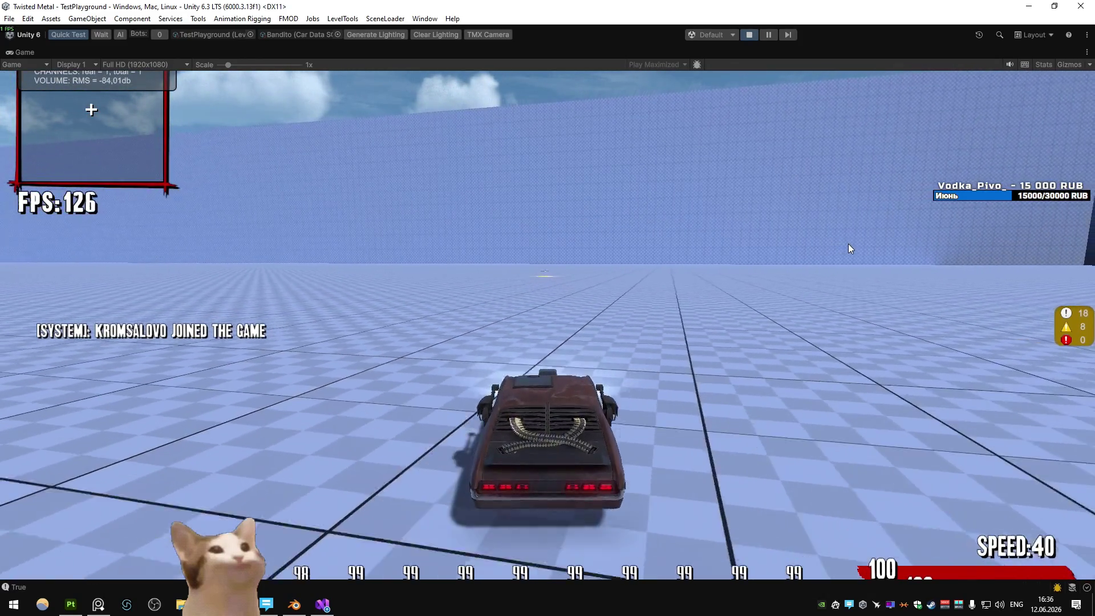
- Drive the Bandito around the playground, boosting to high speed and steering left and right
key("w")
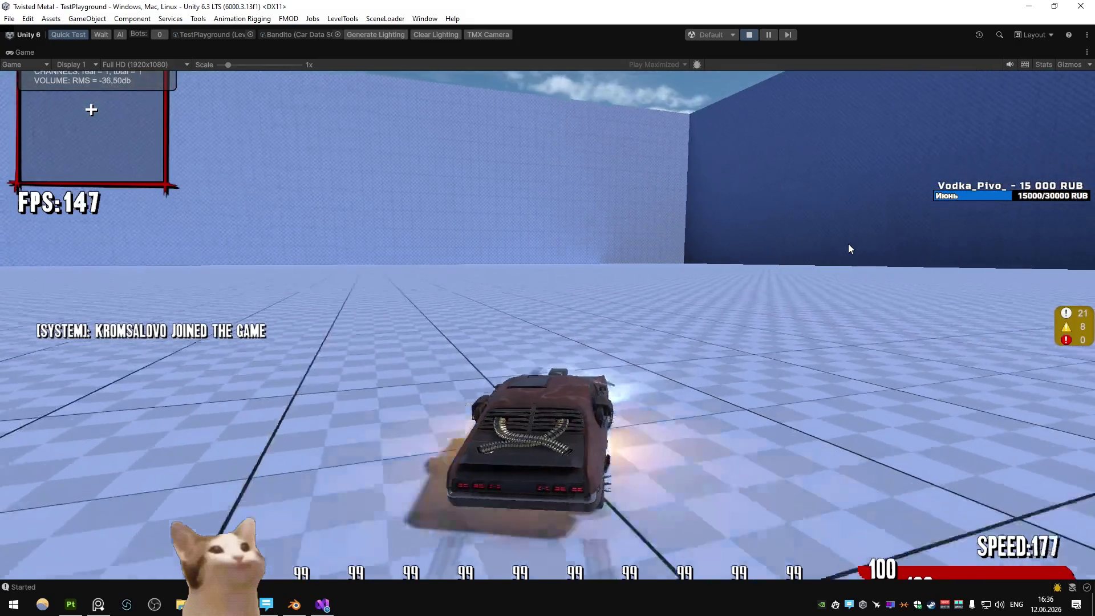
key("w")
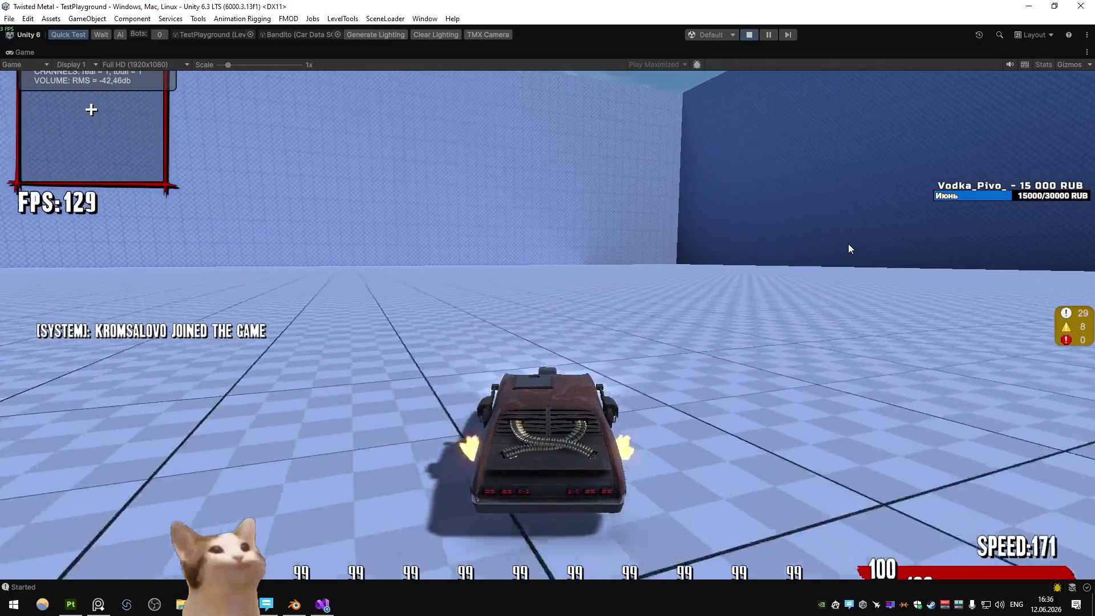
key("a")
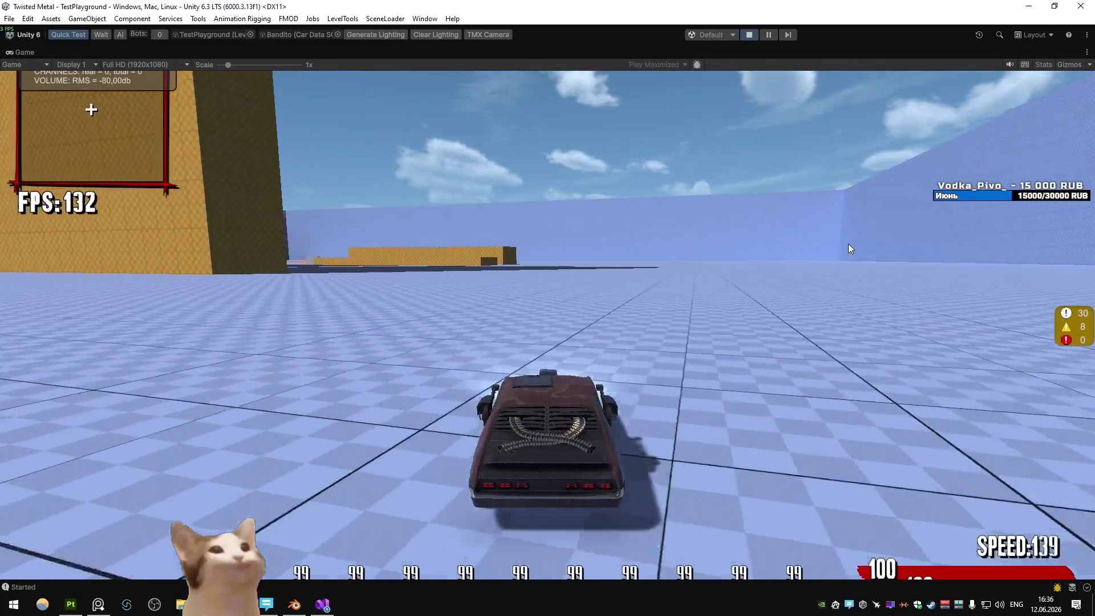
key("d")
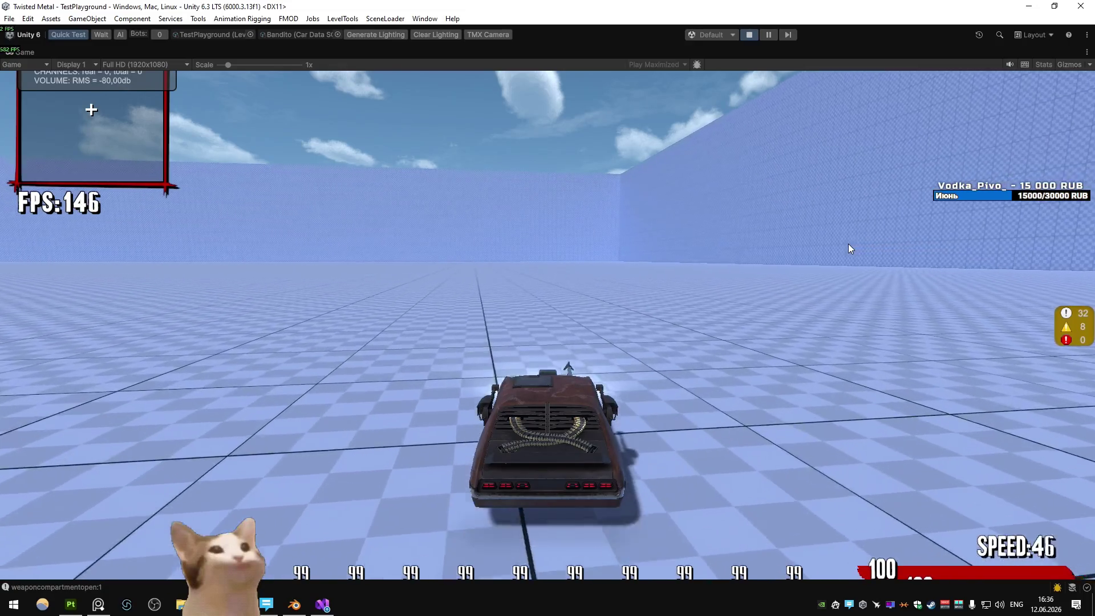
key("d")
key("w")
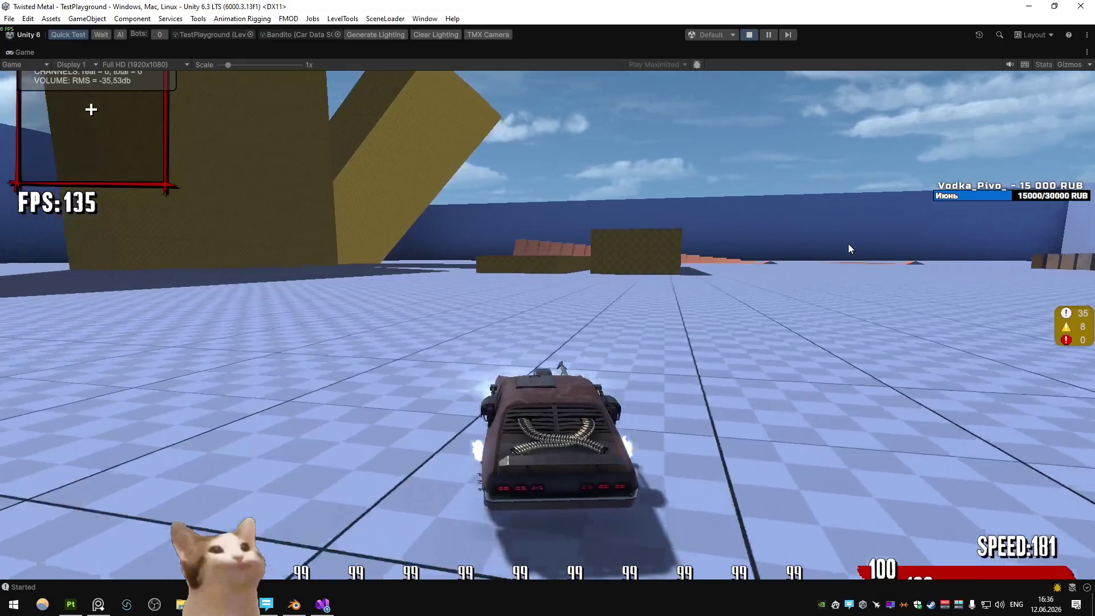
- Weave the car between the yellow wall, yellow floor and blue floor, drifting through turns
key("d")
key("a")
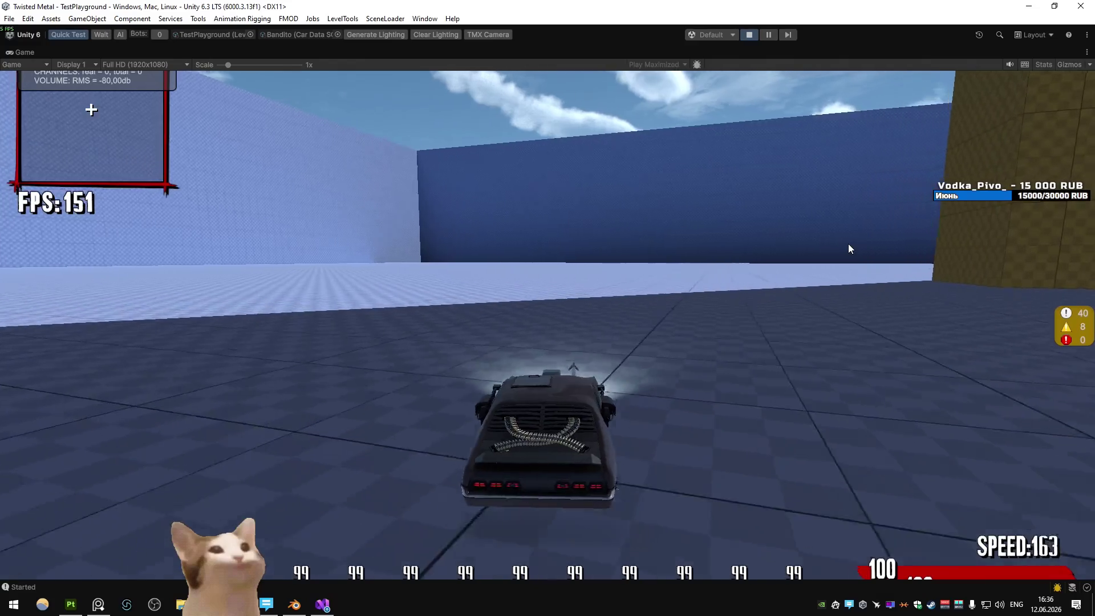
key("a")
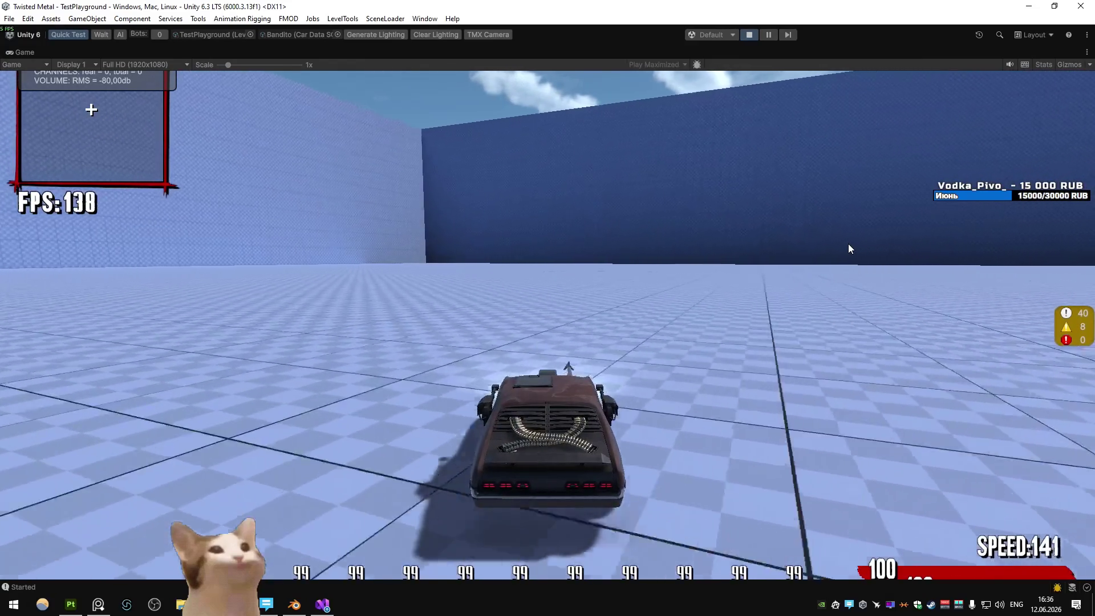
key("d")
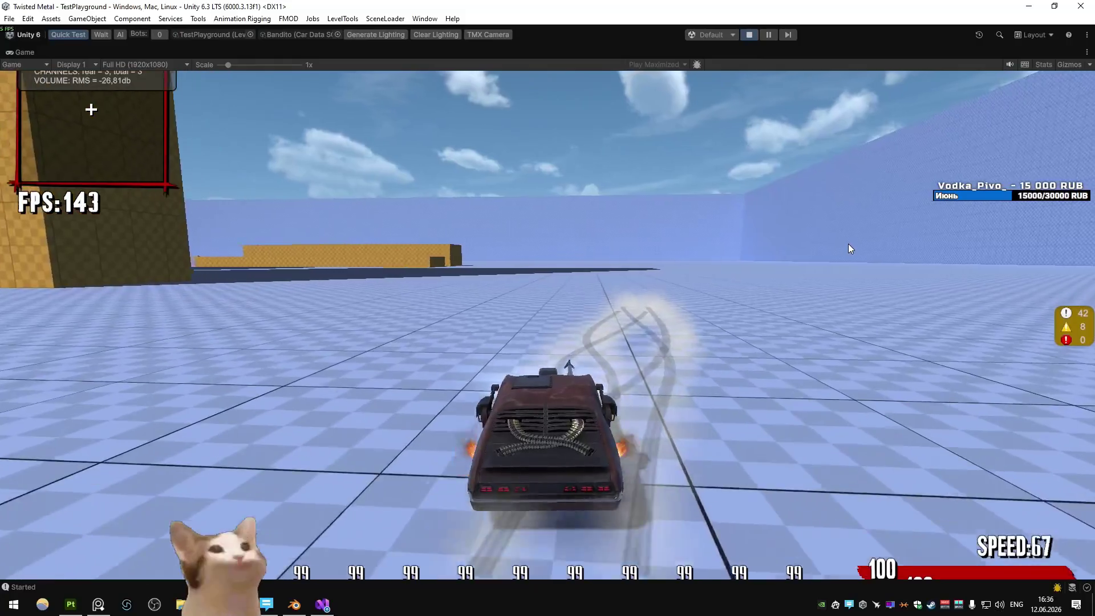
key("w")
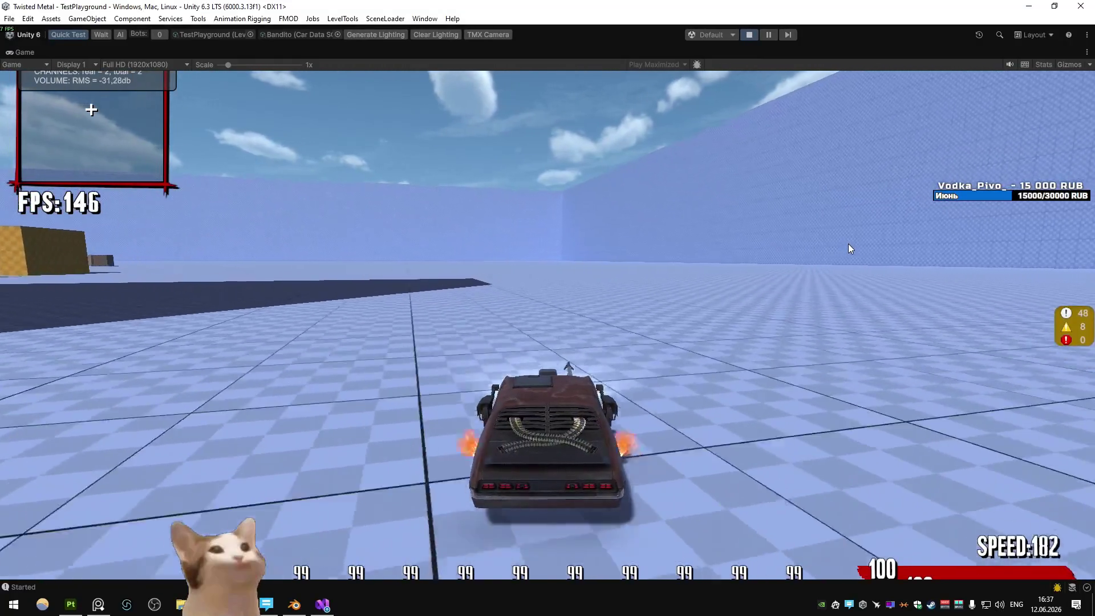
key("a")
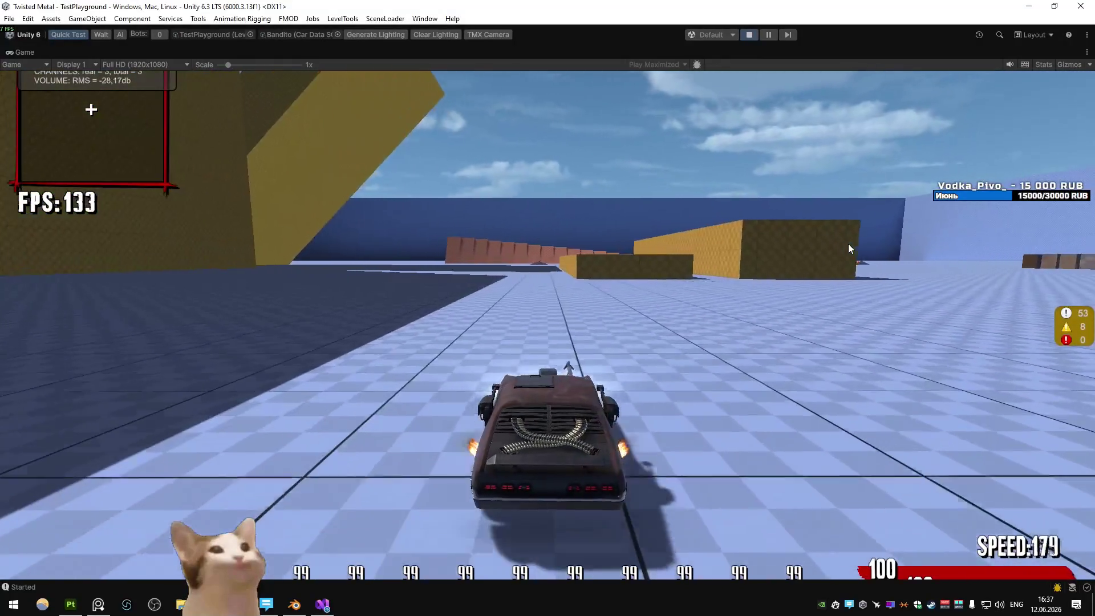
key("d")
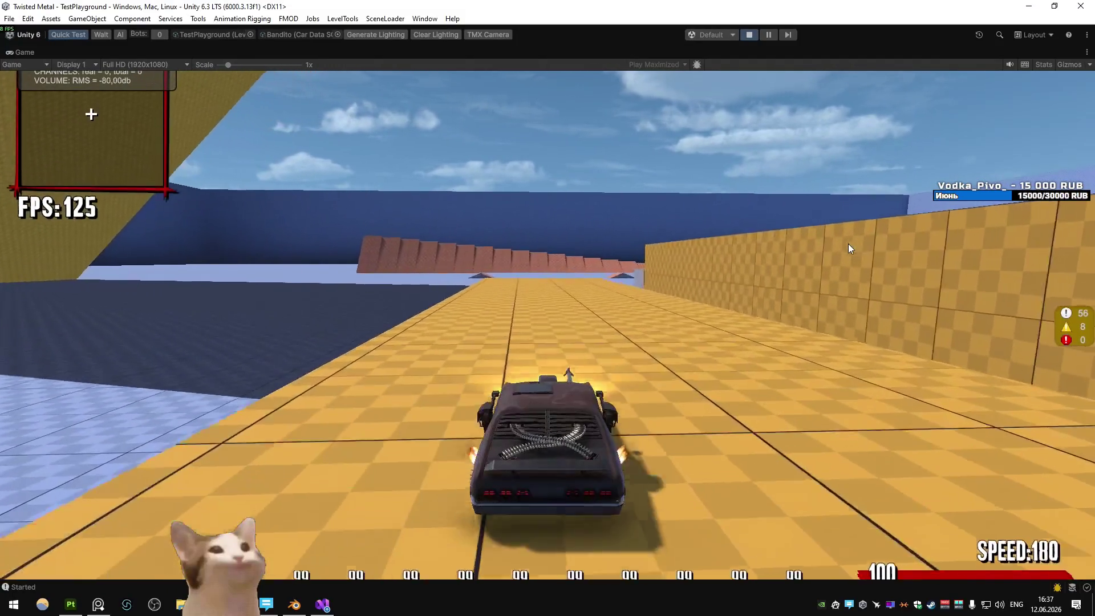
key("a")
key("a")
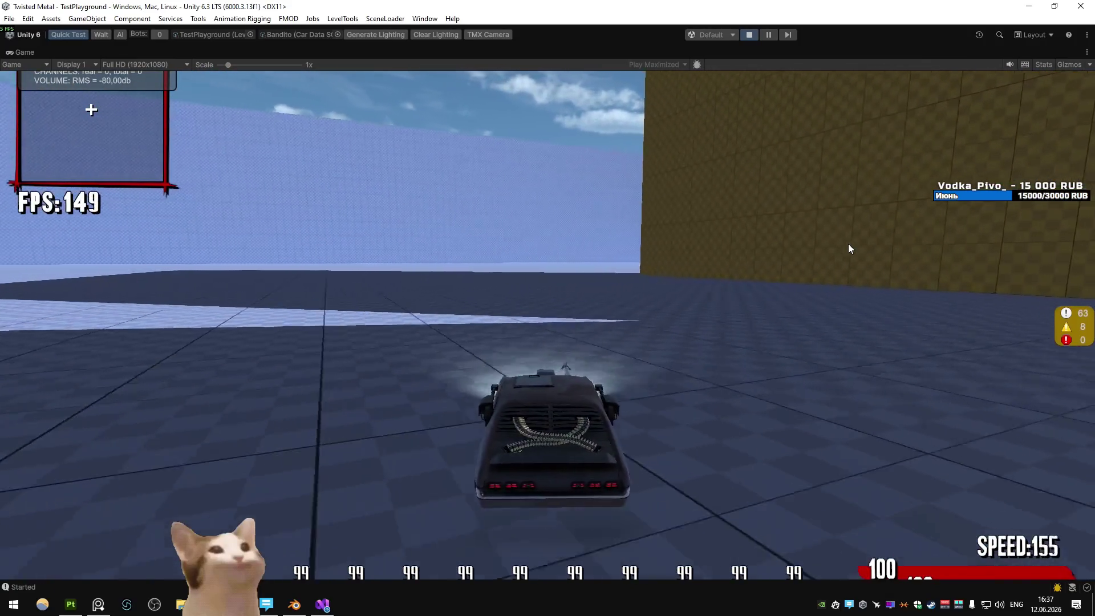
key("a")
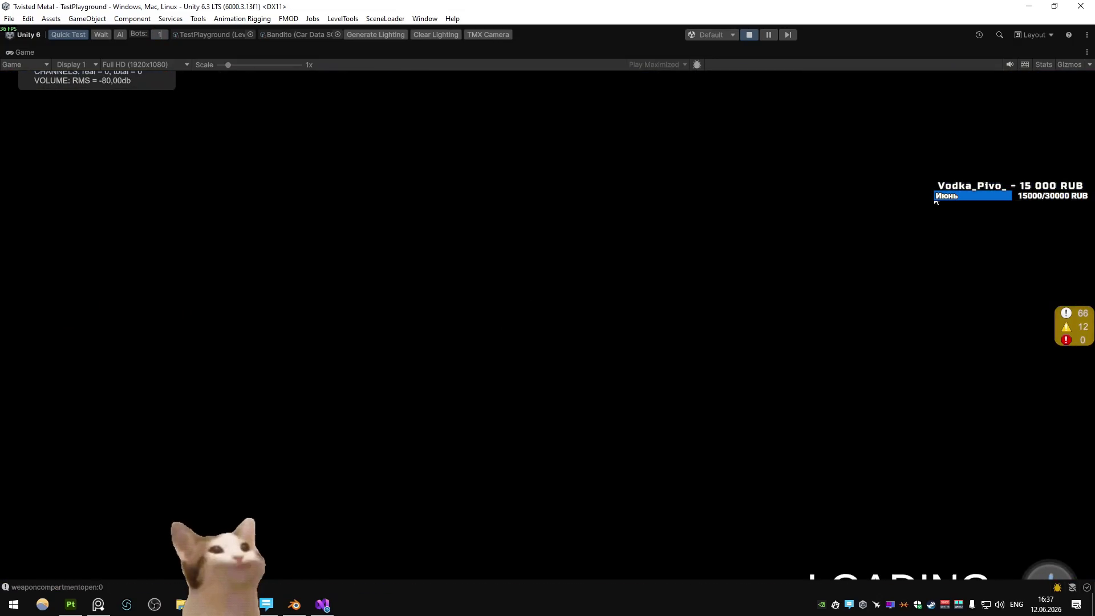
- Accelerate the Bandito and boost it forward several times
key("w")
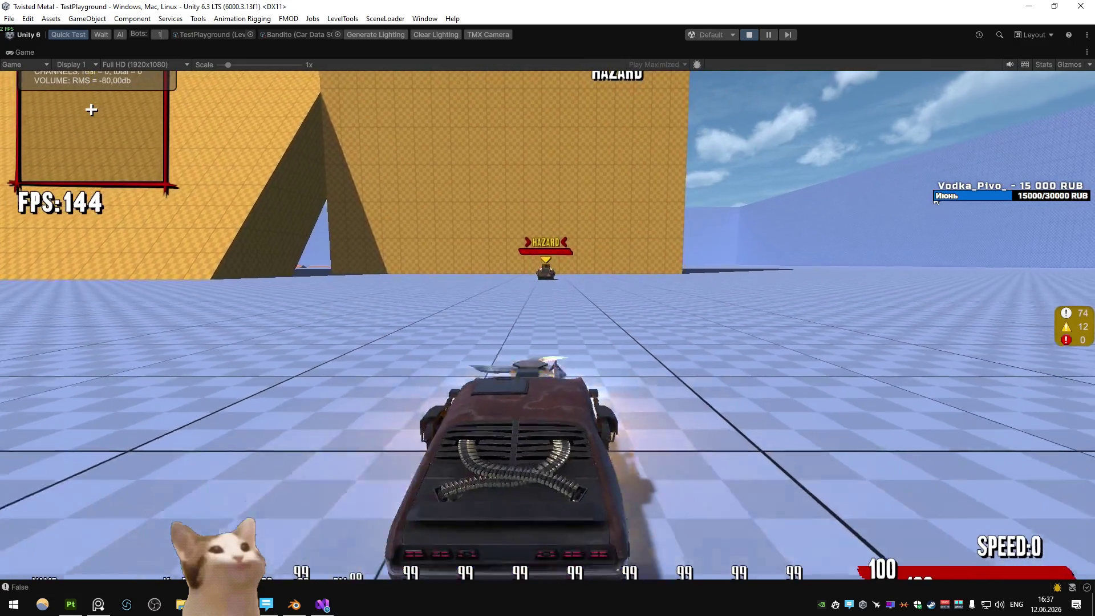
key("s")
key("w")
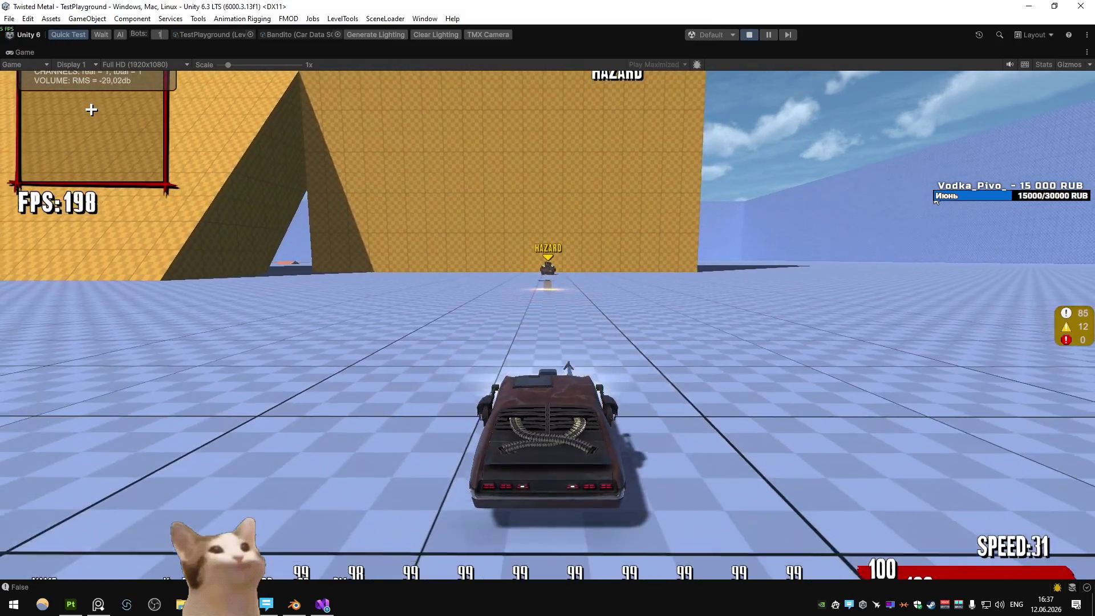
key("s")
key("w")
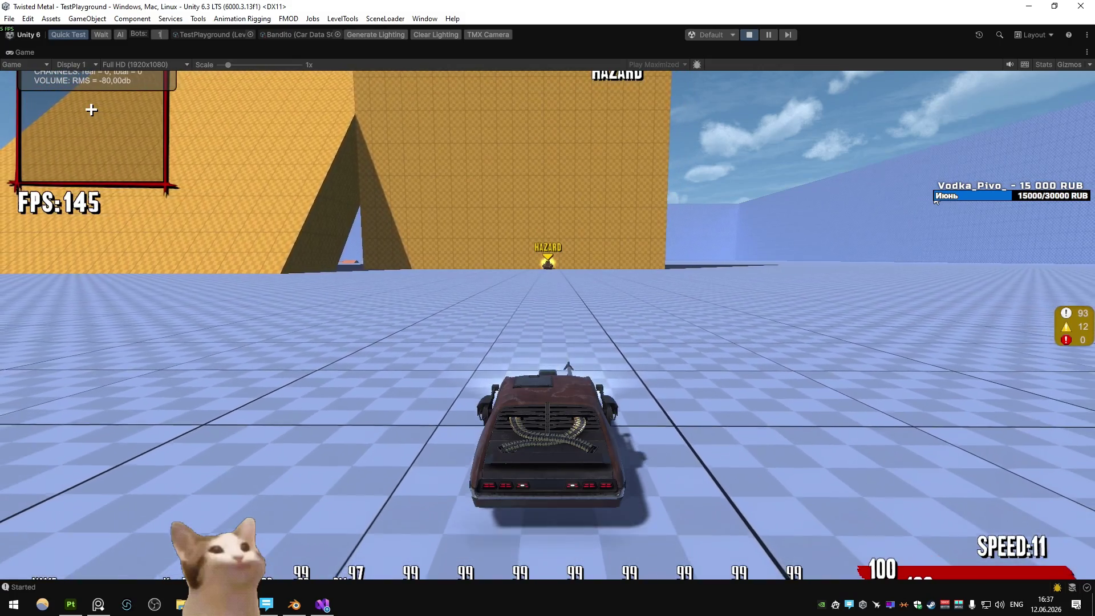
- Lock the special weapon onto the Hazard bot and fire it from the hood view
key("a")
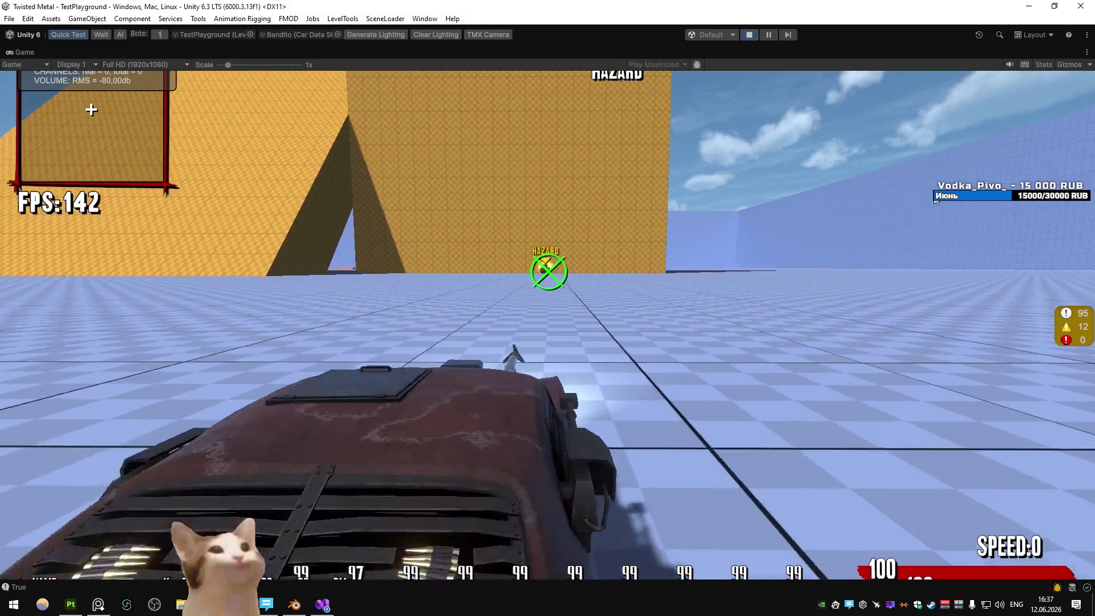
key("a")
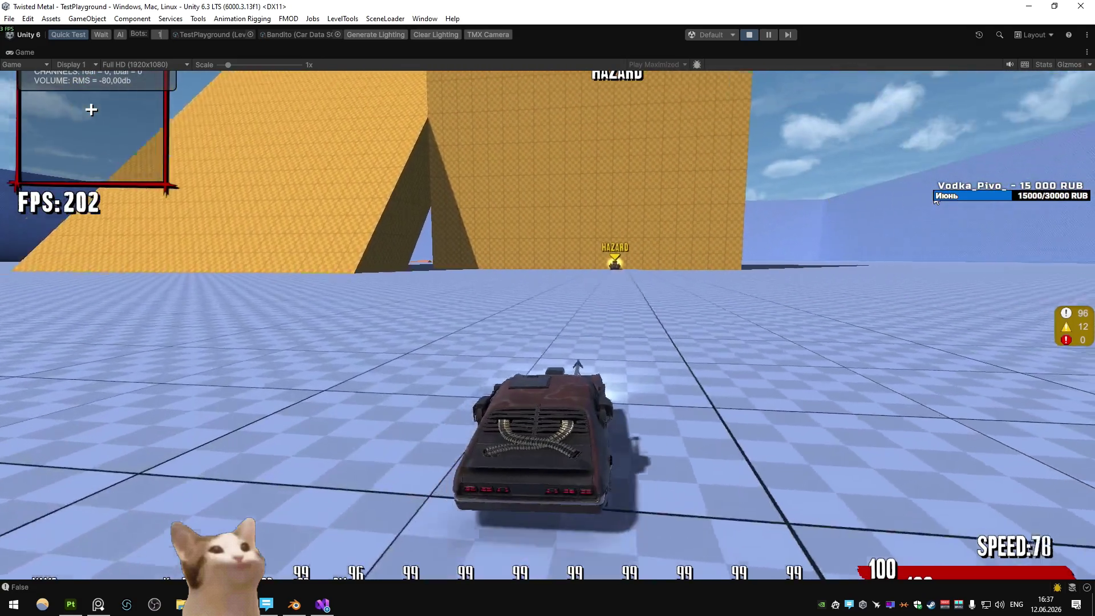
key("c")
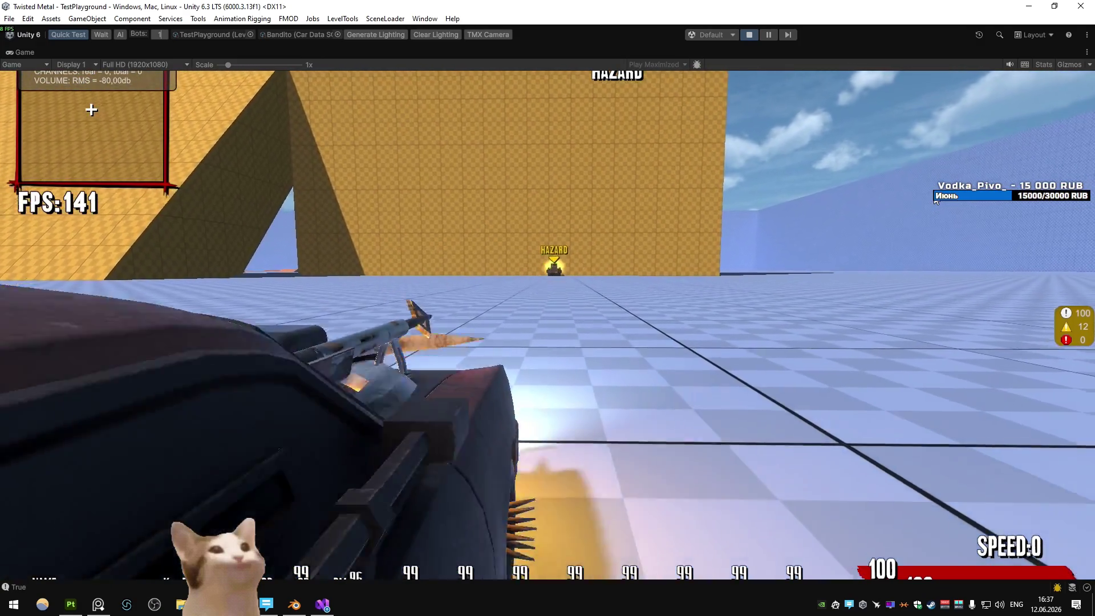
key("c")
key("w")
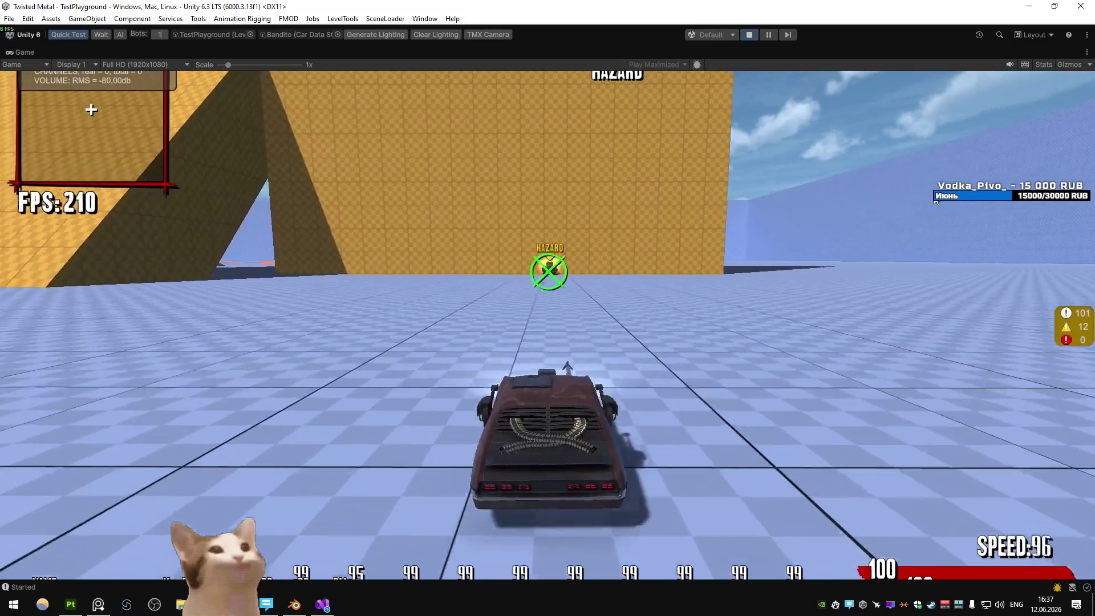
key("c")
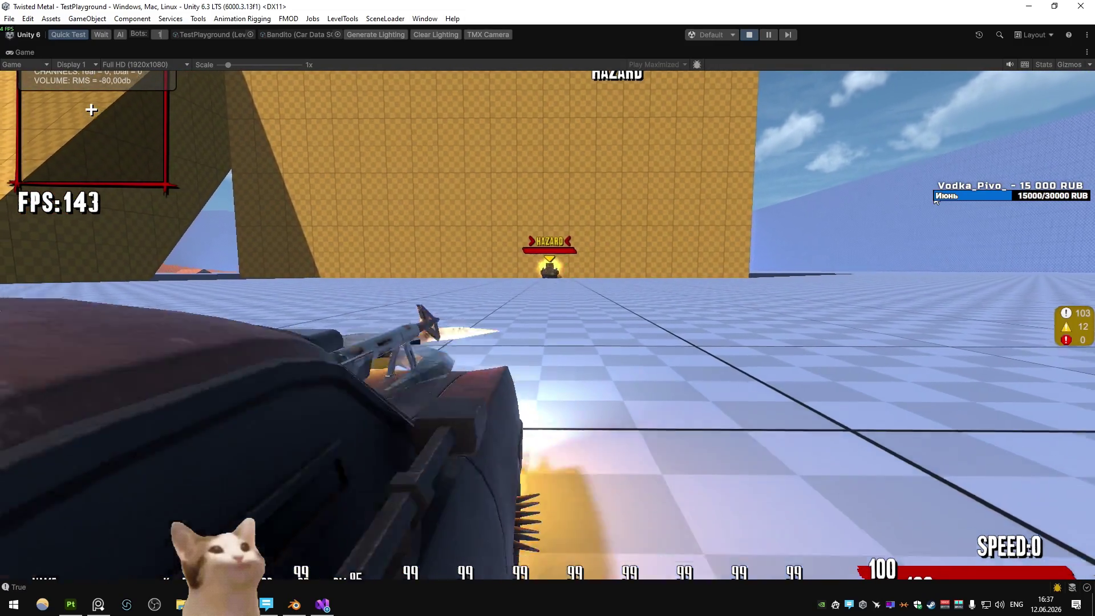
key("c")
key("w")
key("s")
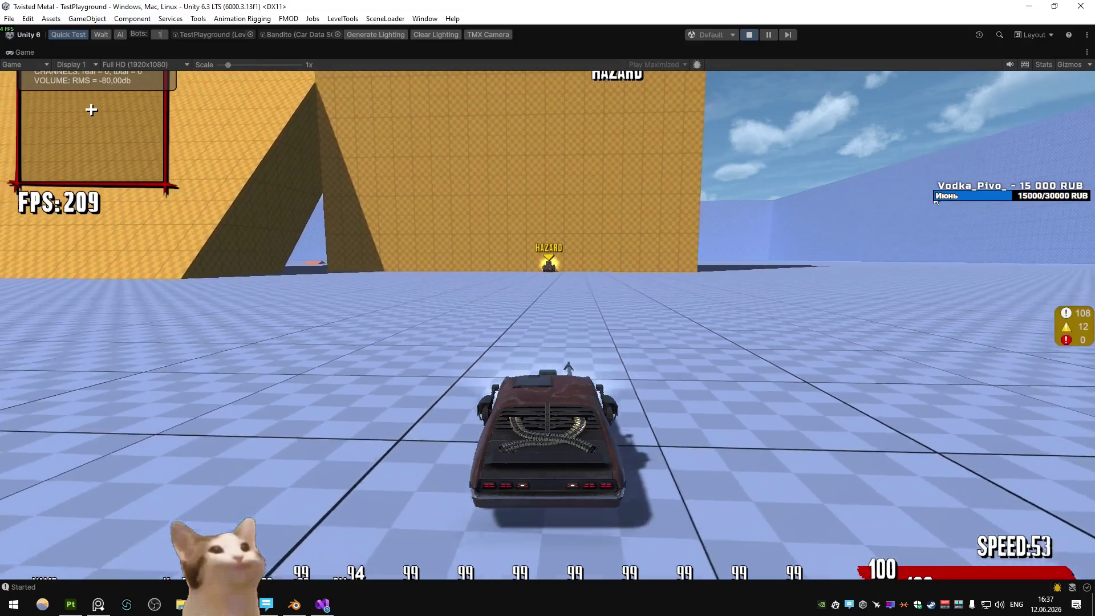
key("w")
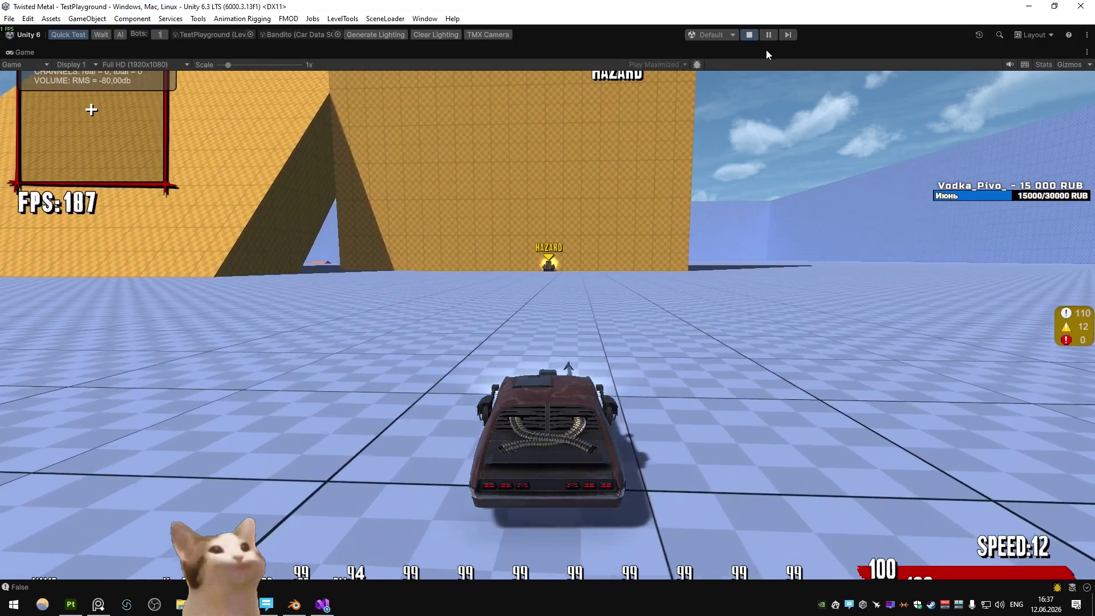
- Stop the game, export the updated Bandito model from Blender, and restart play
left_click(750, 35)
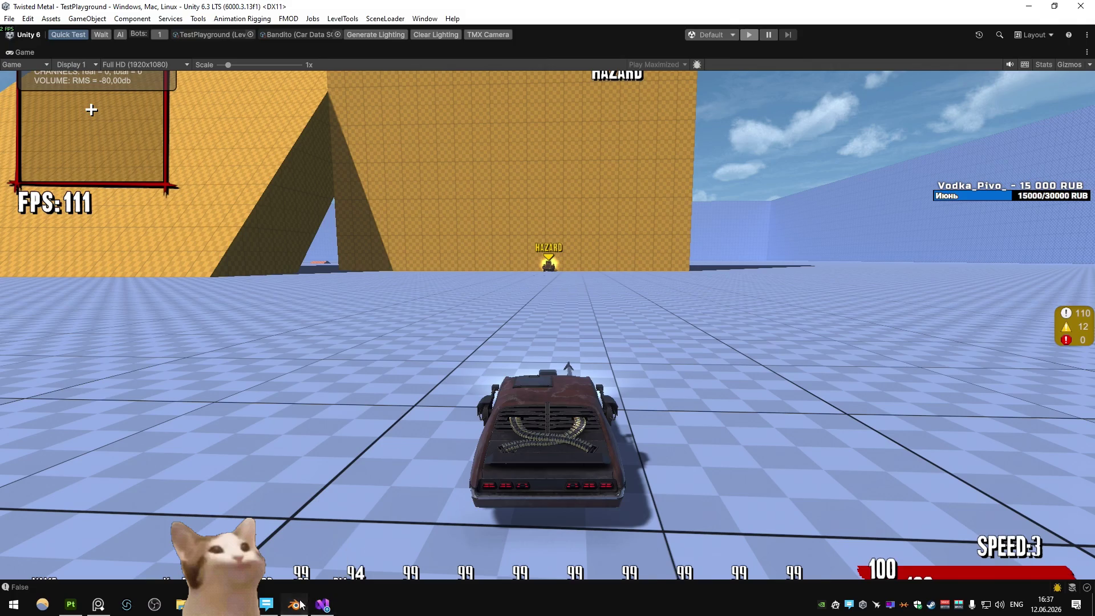
left_click(300, 604)
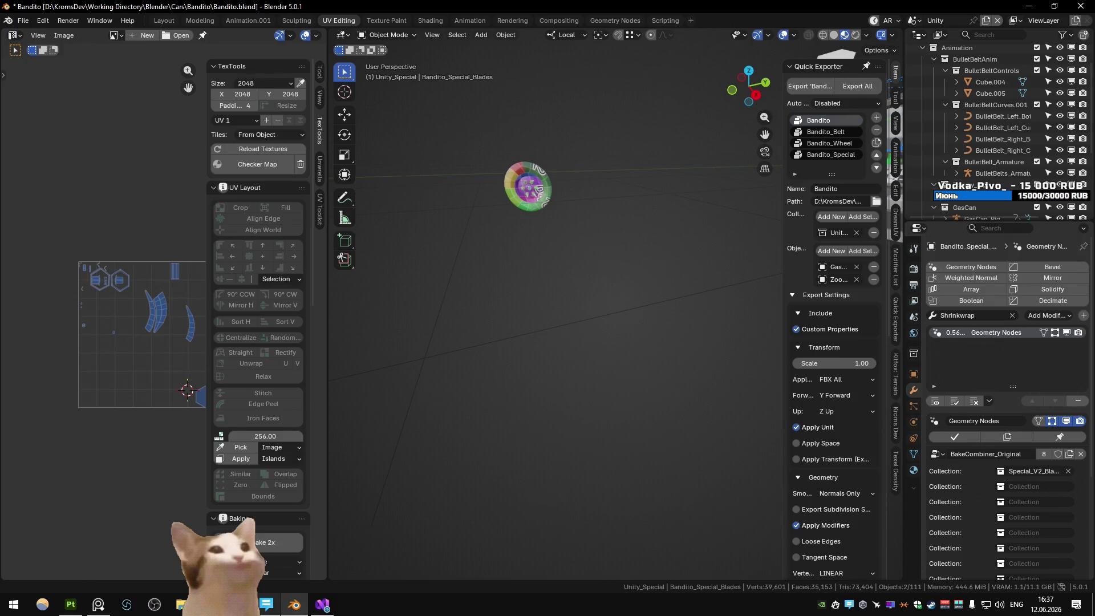
key("alt+Tab")
left_click(754, 34)
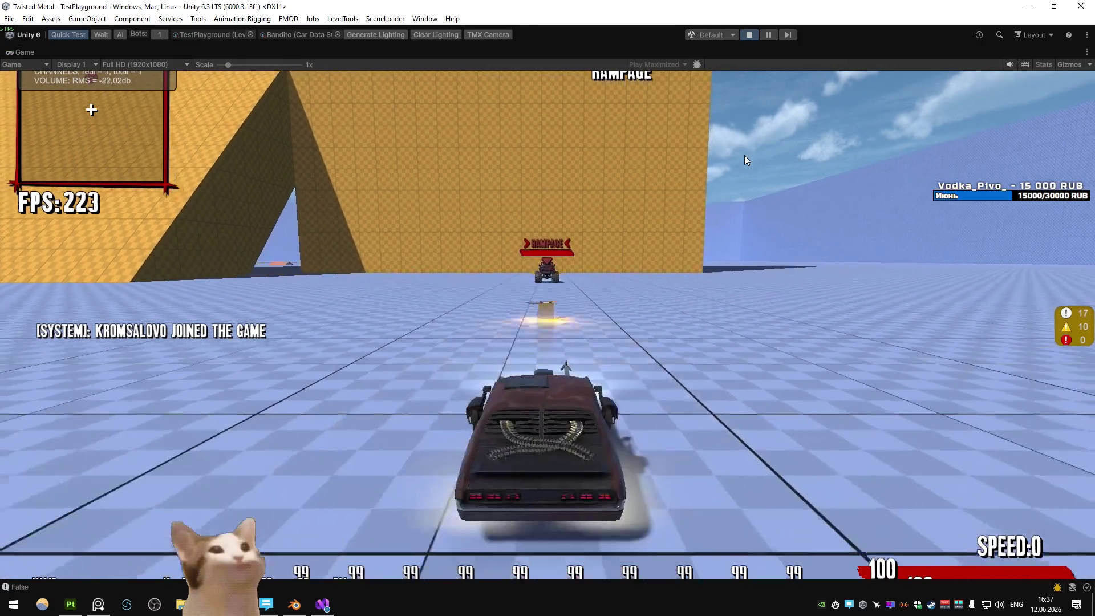
- Speed the Bandito away from the wall past the monster truck and brake into a drift
key("w")
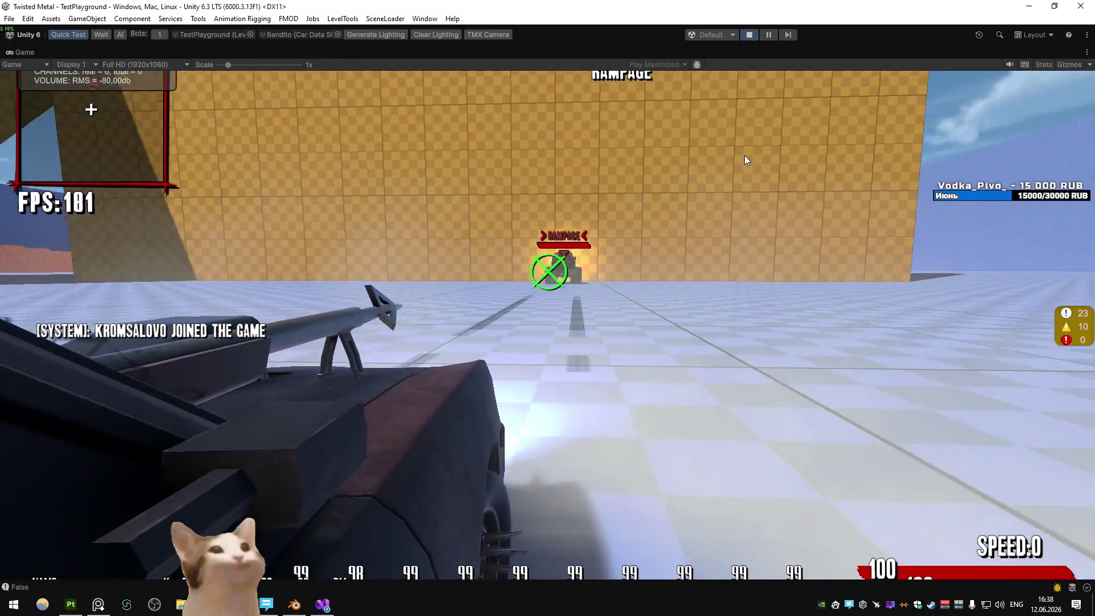
key("w")
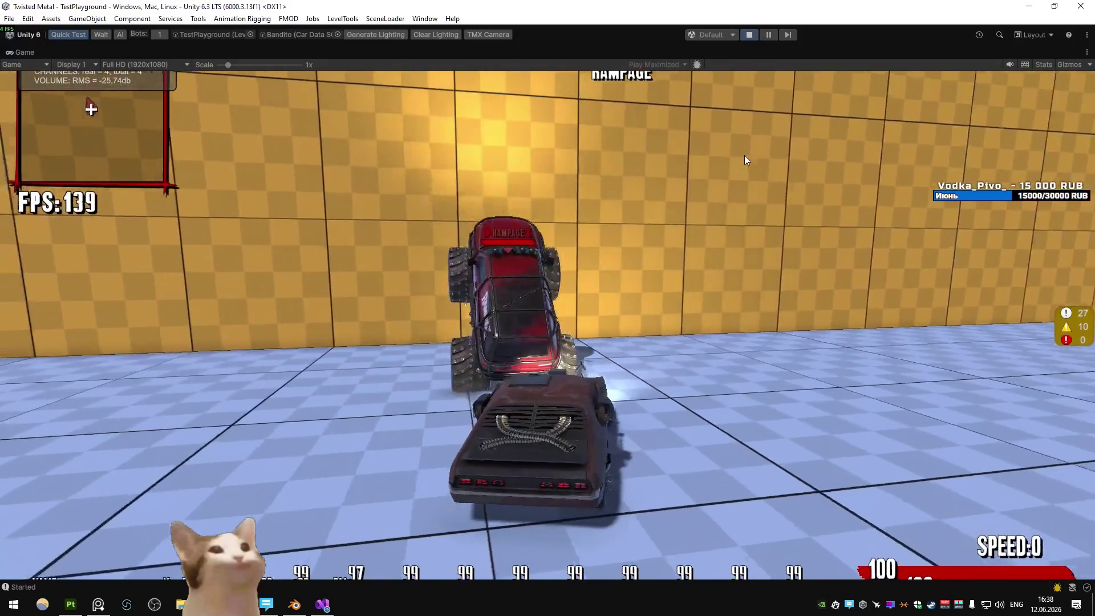
key("d")
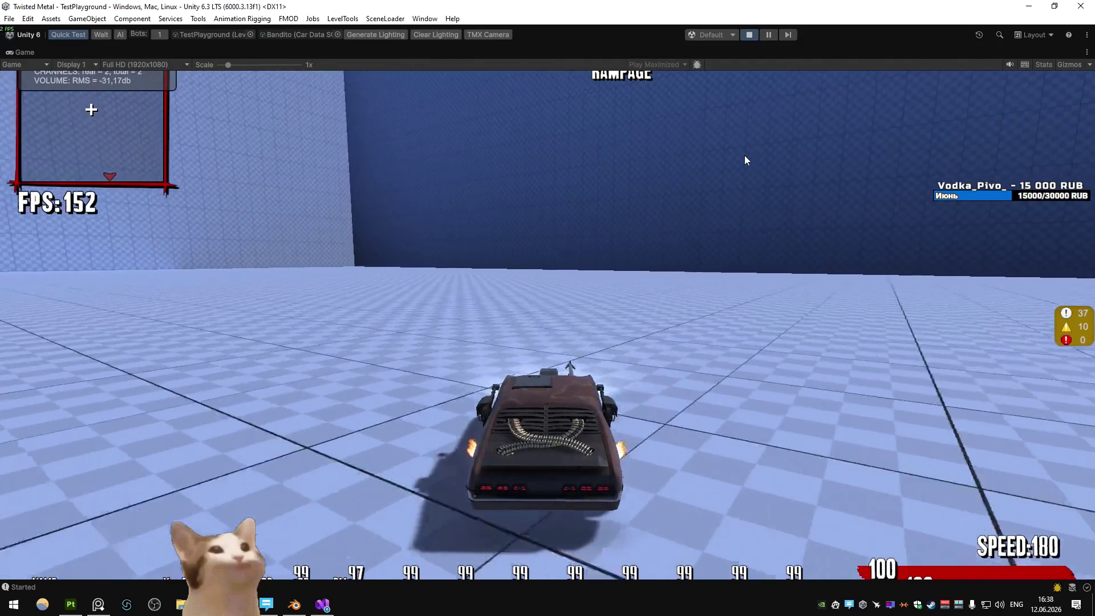
key("space")
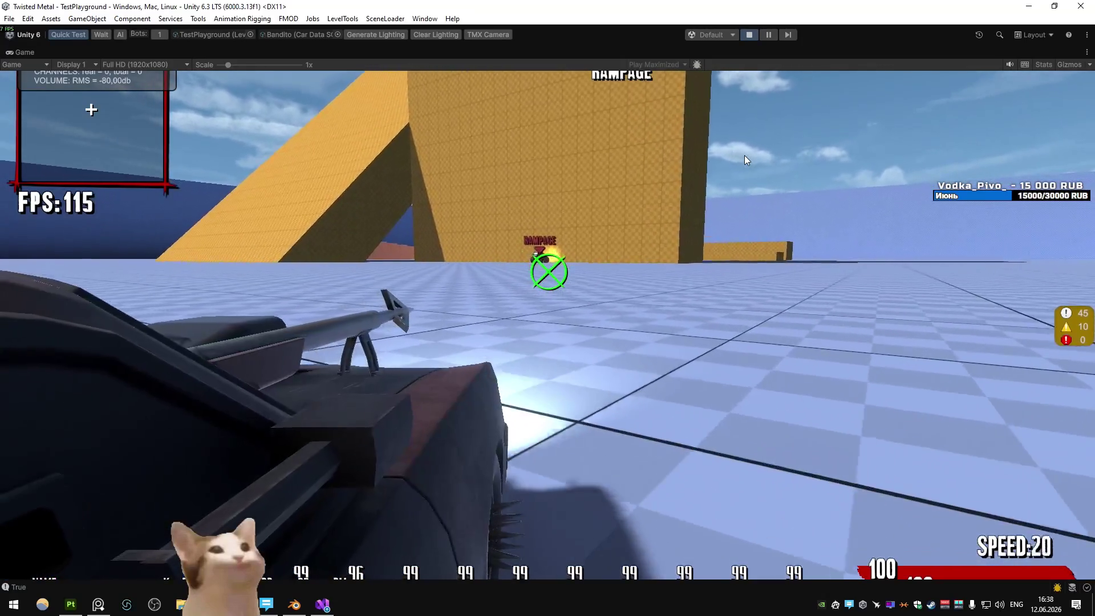
key("w")
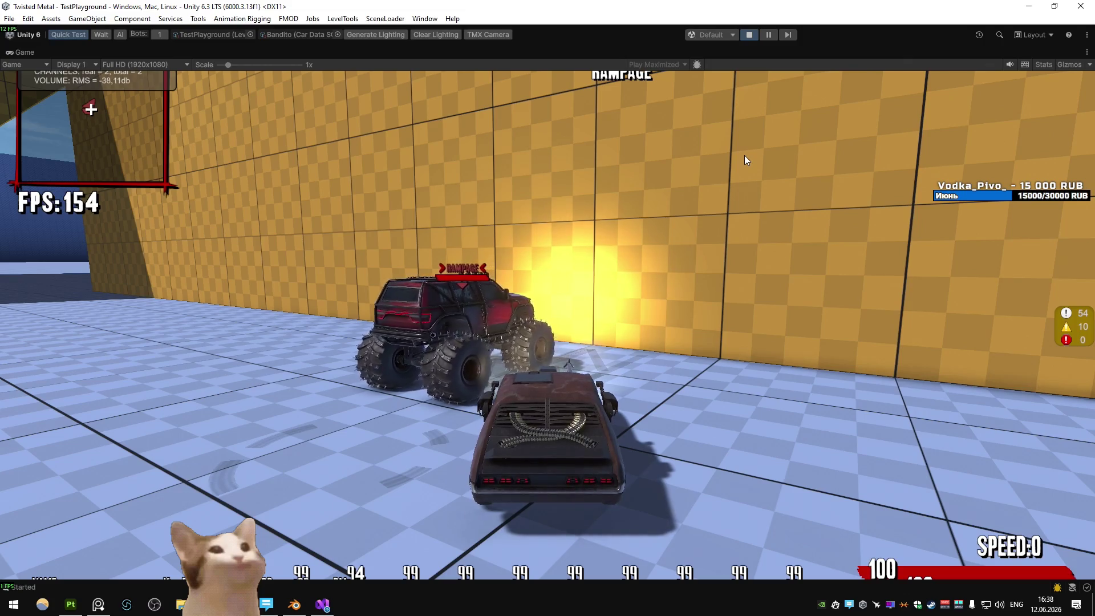
- Drive off from a standstill toward the blue walls and drift right to a stop
key("w")
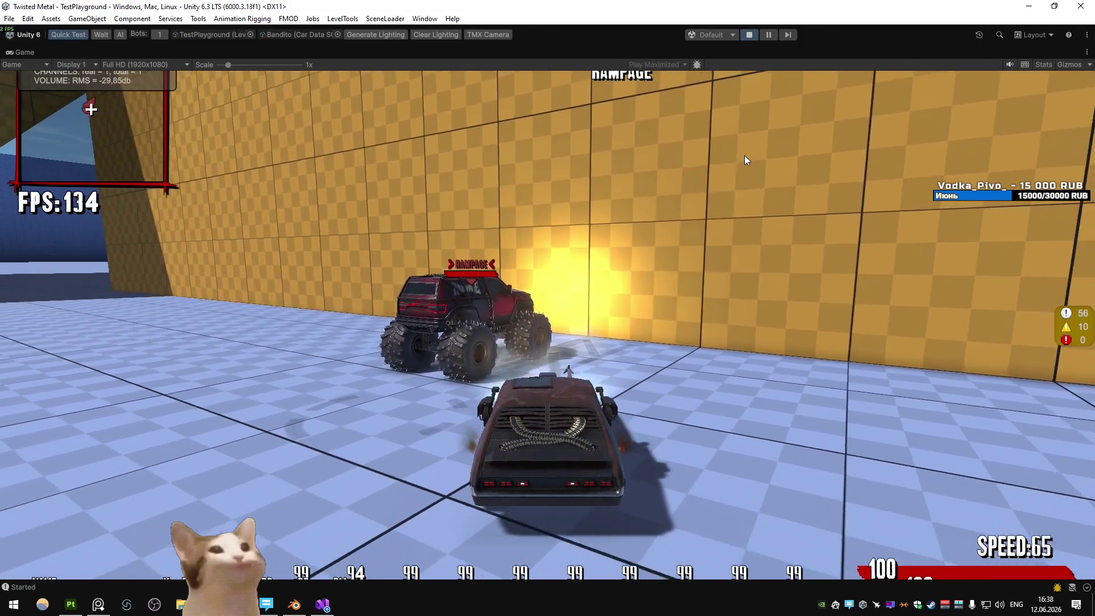
key("a")
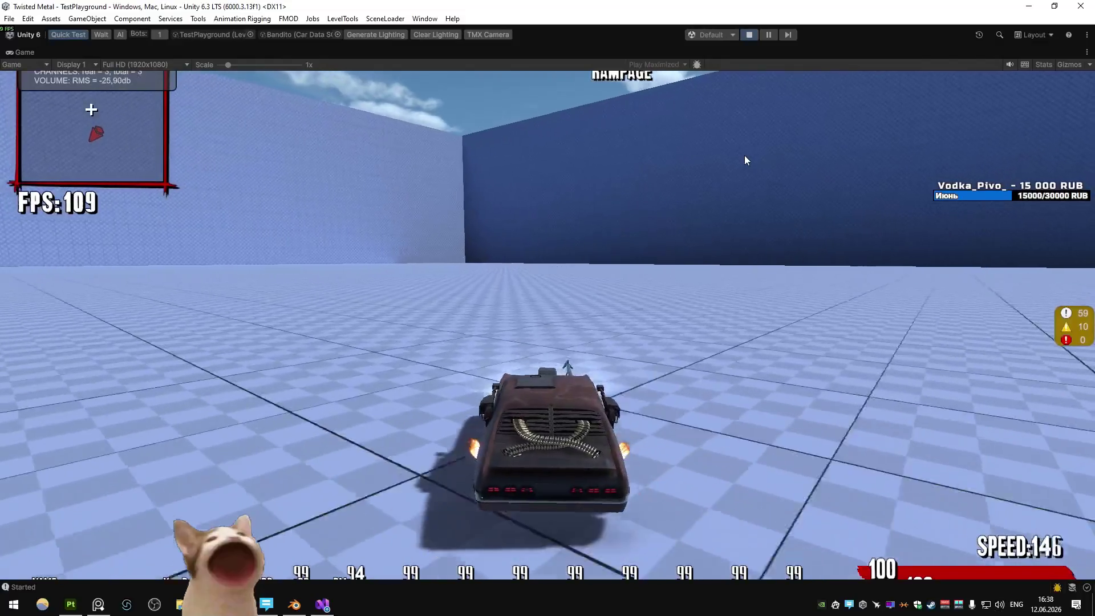
key("d")
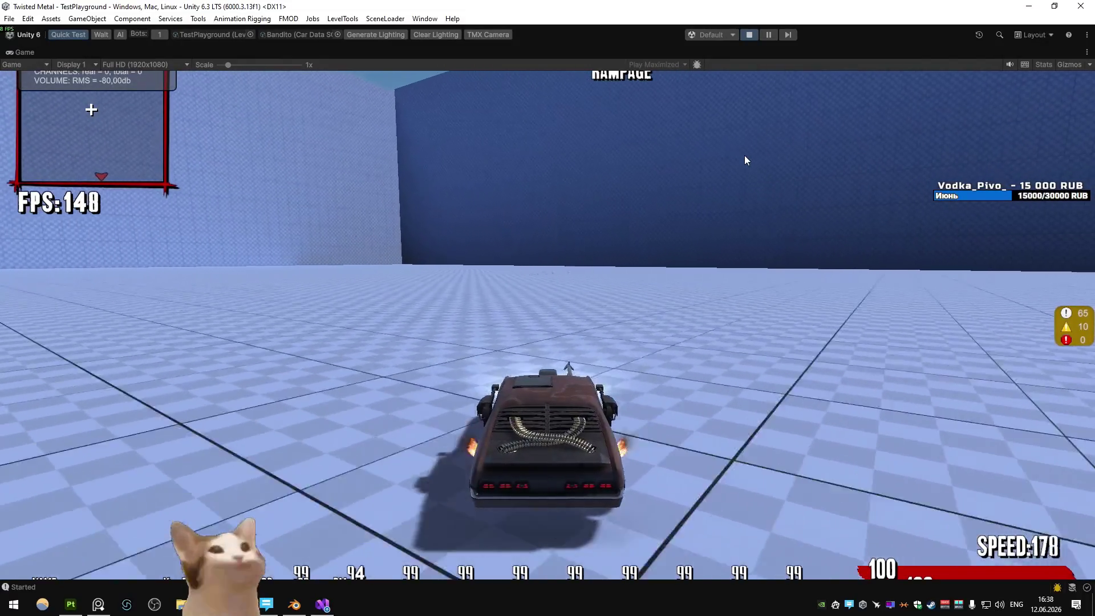
key("space")
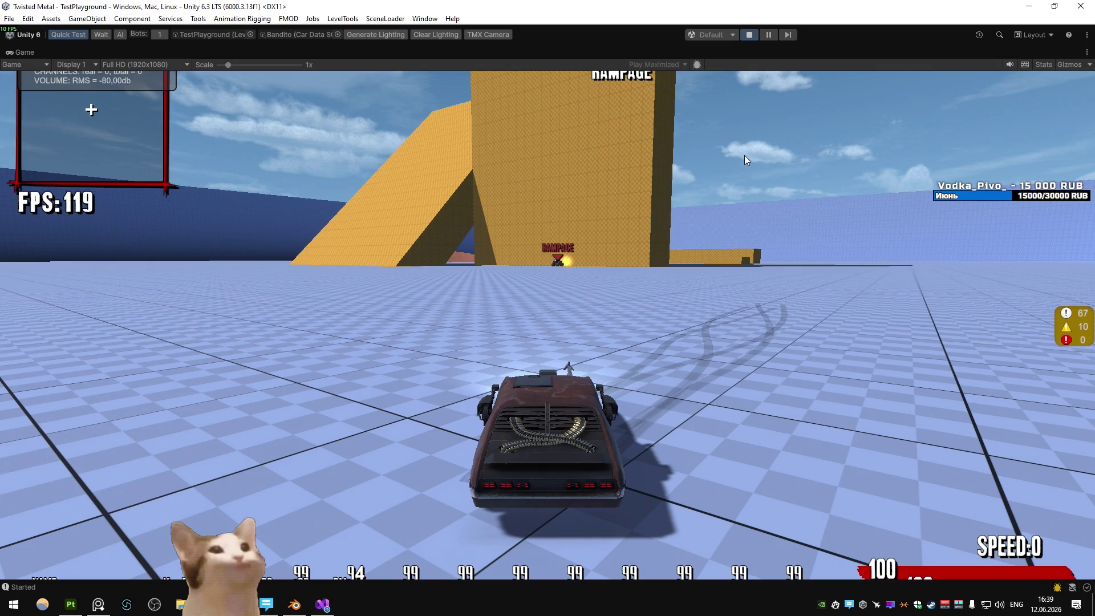
- Brake hard to a stop, charge the yellow tower, spin out, and fire the gun
key("w")
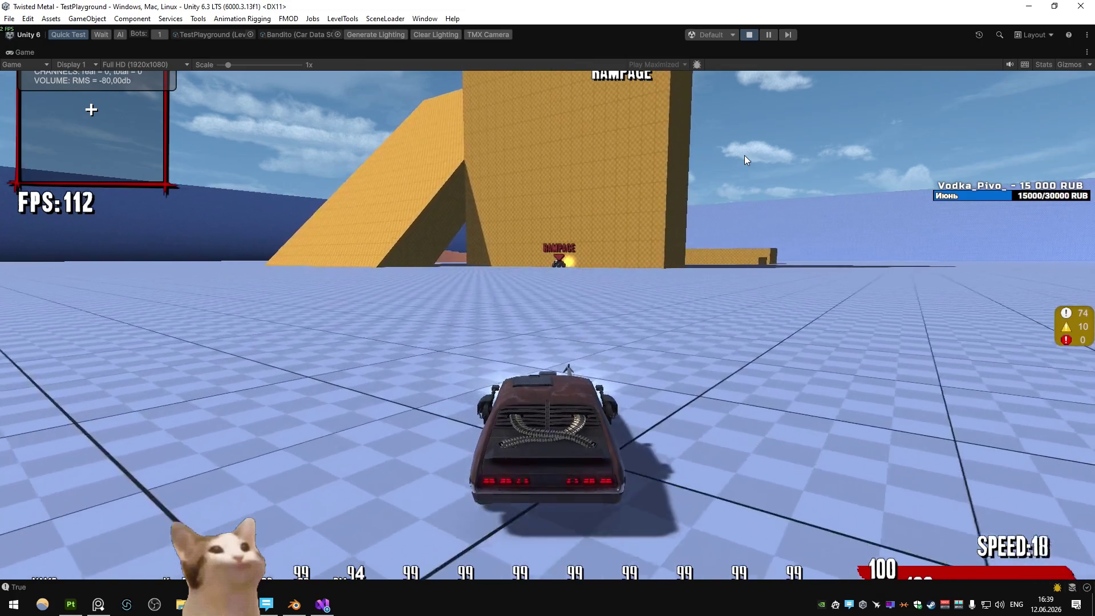
key("space")
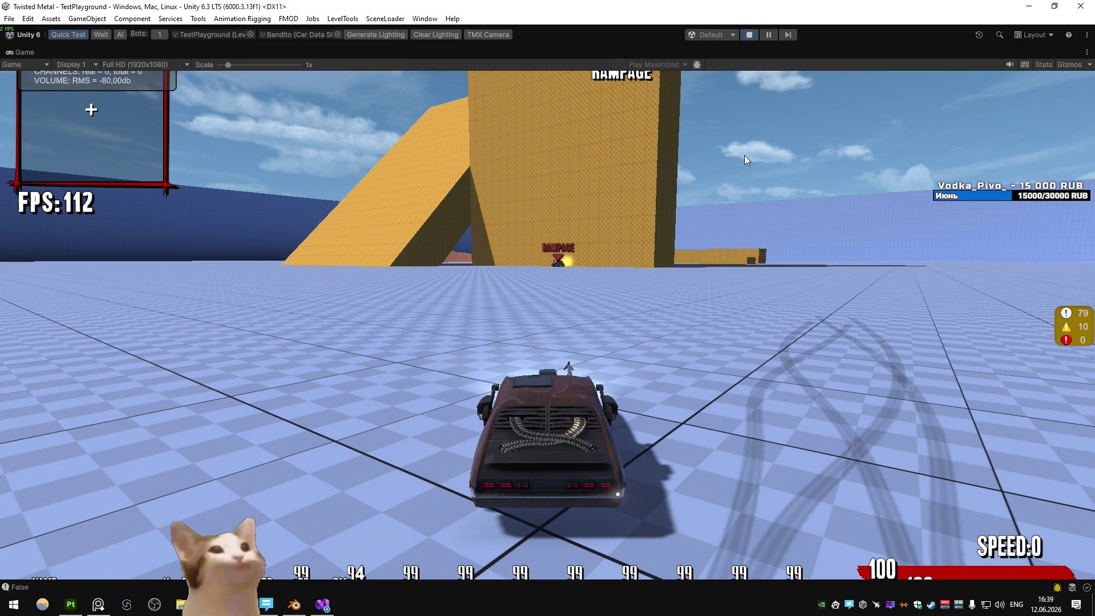
key("w")
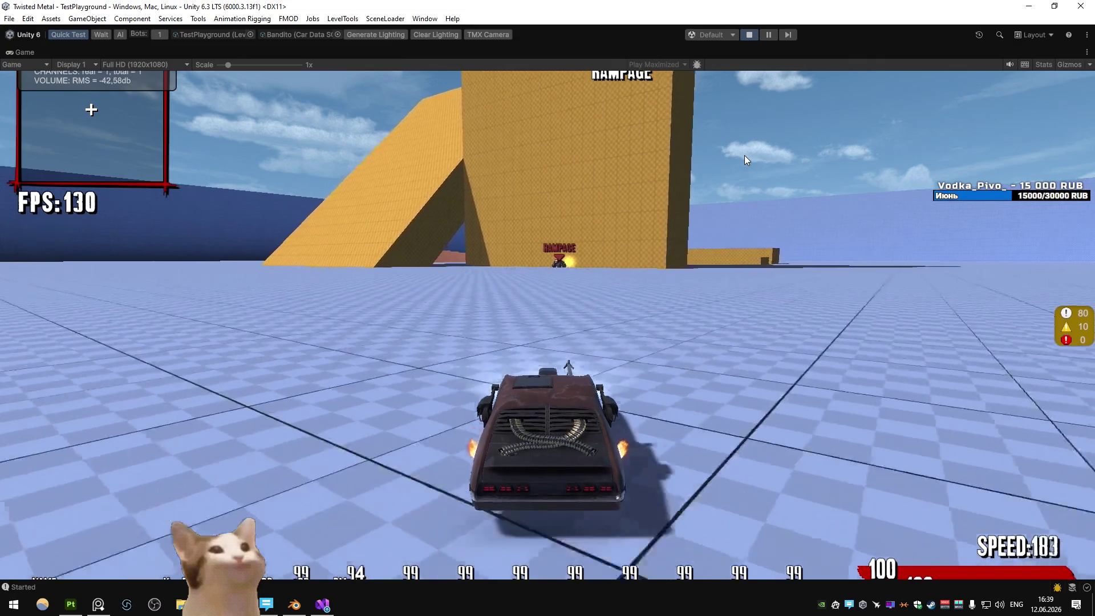
key("space")
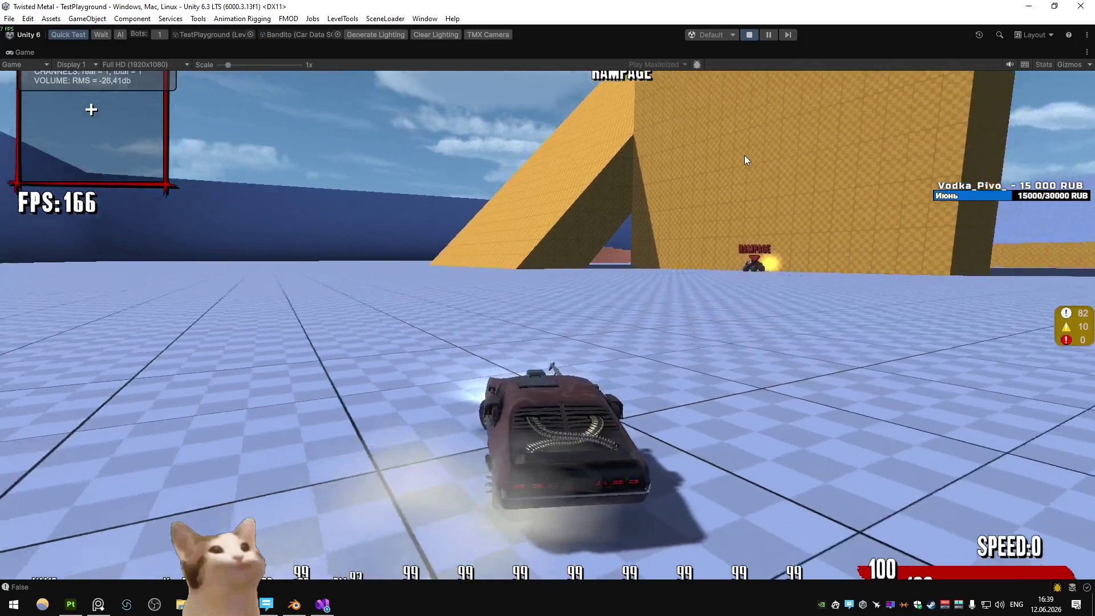
key("d")
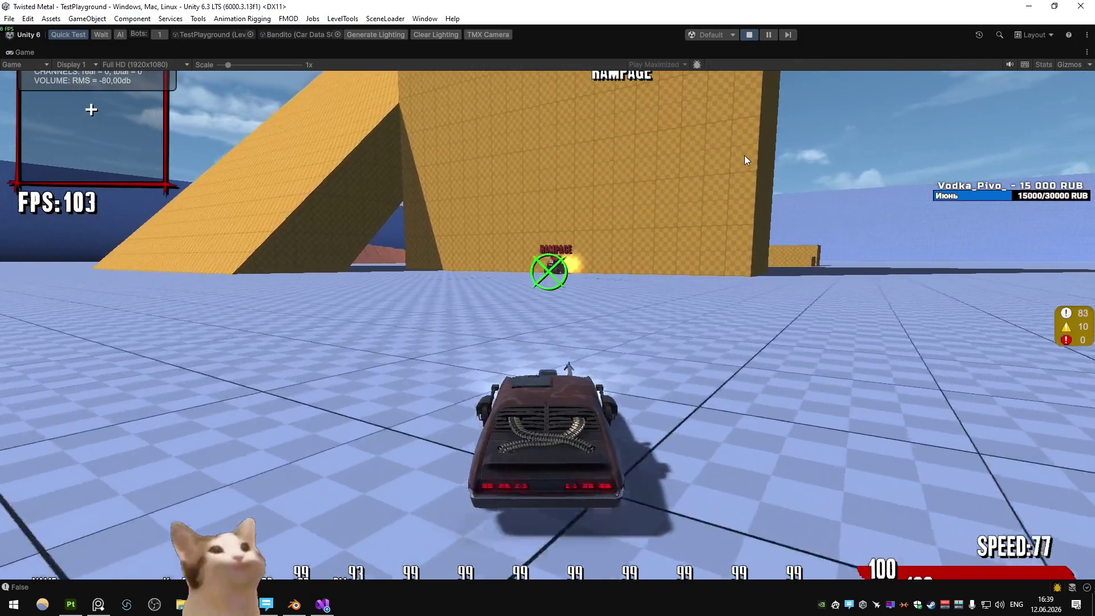
- Run along the wall past the monster truck, skid through turns, and straighten toward the orange ramp
key("w")
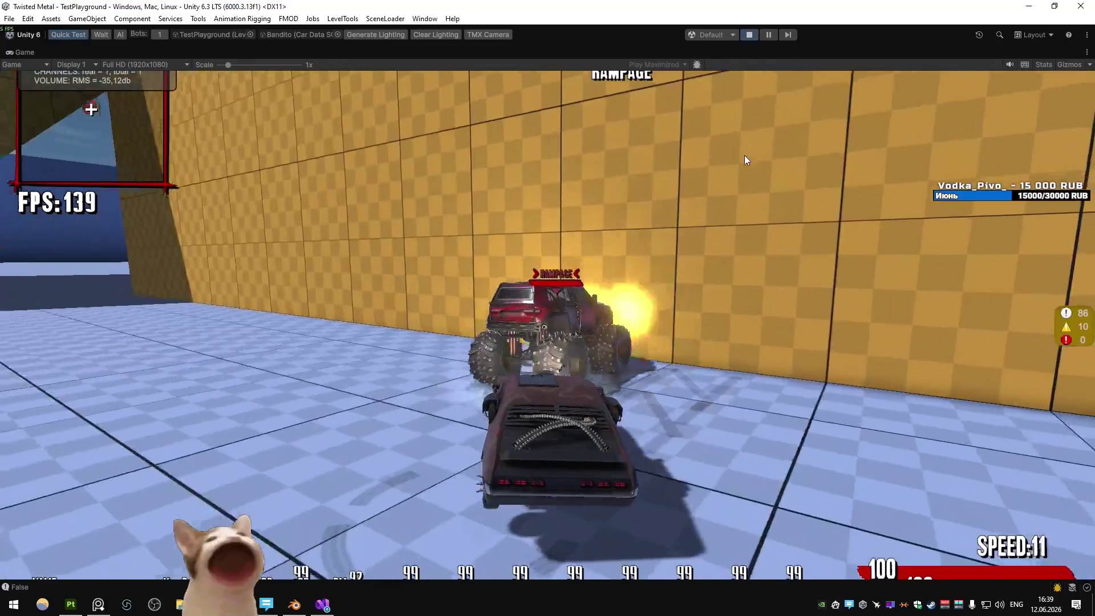
key("s")
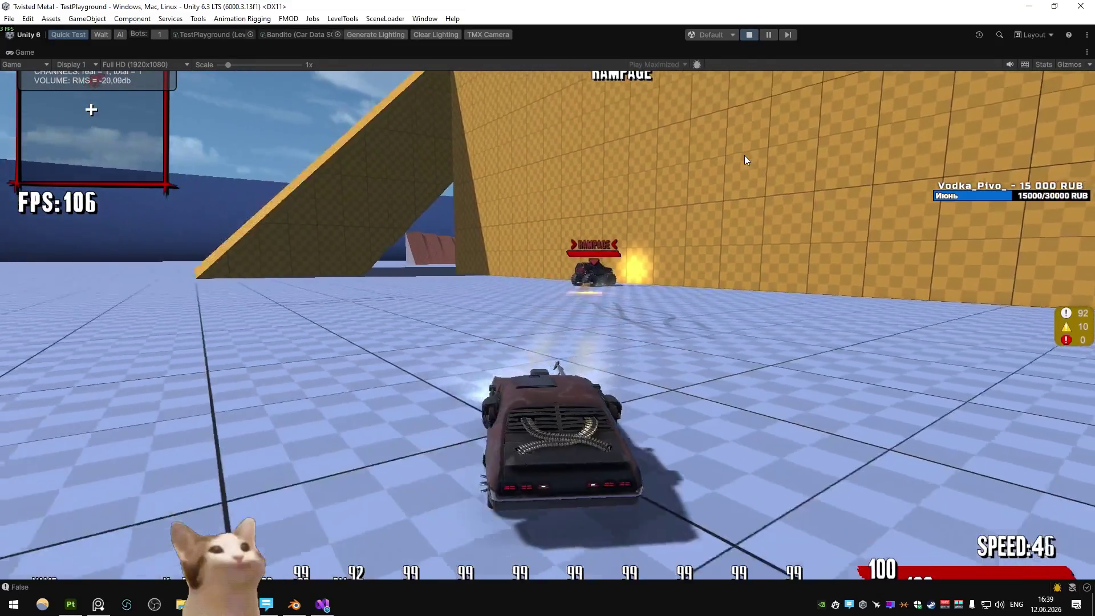
key("a")
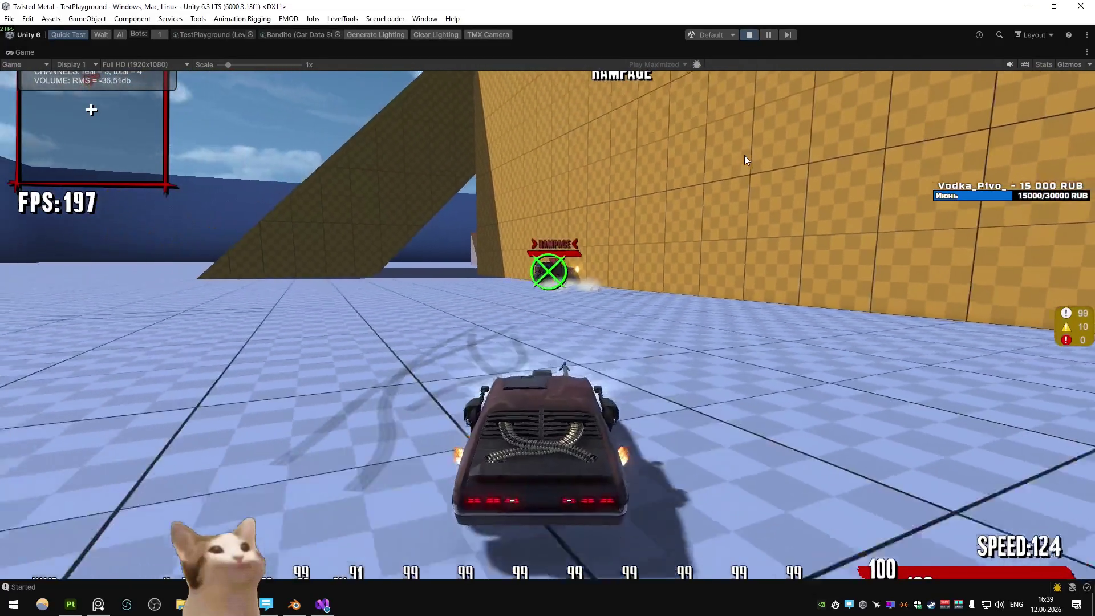
key("w")
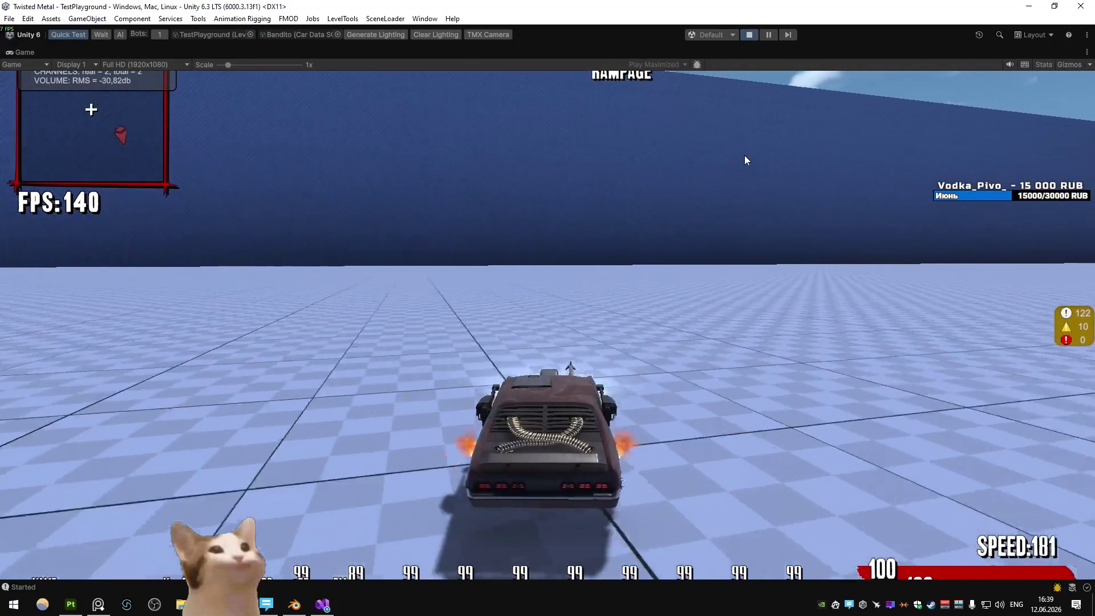
key("a")
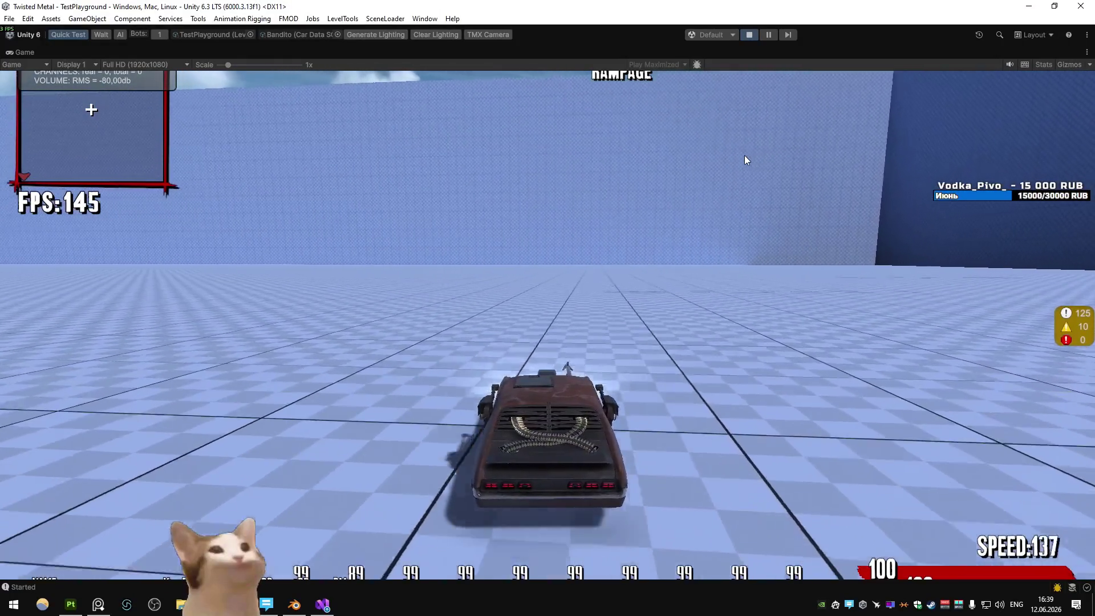
key("w")
key("s")
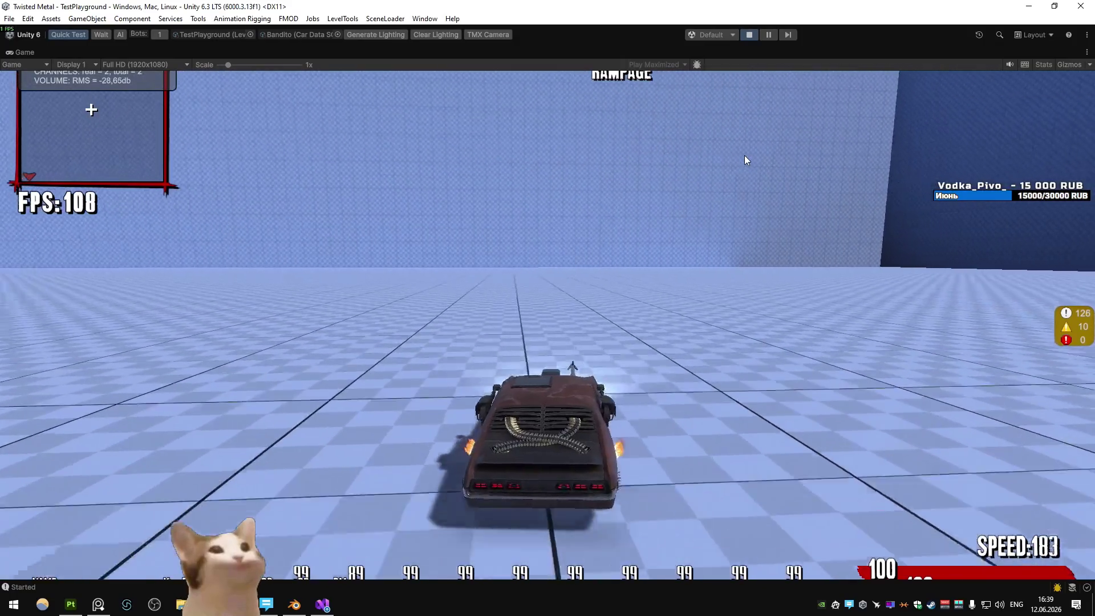
key("w")
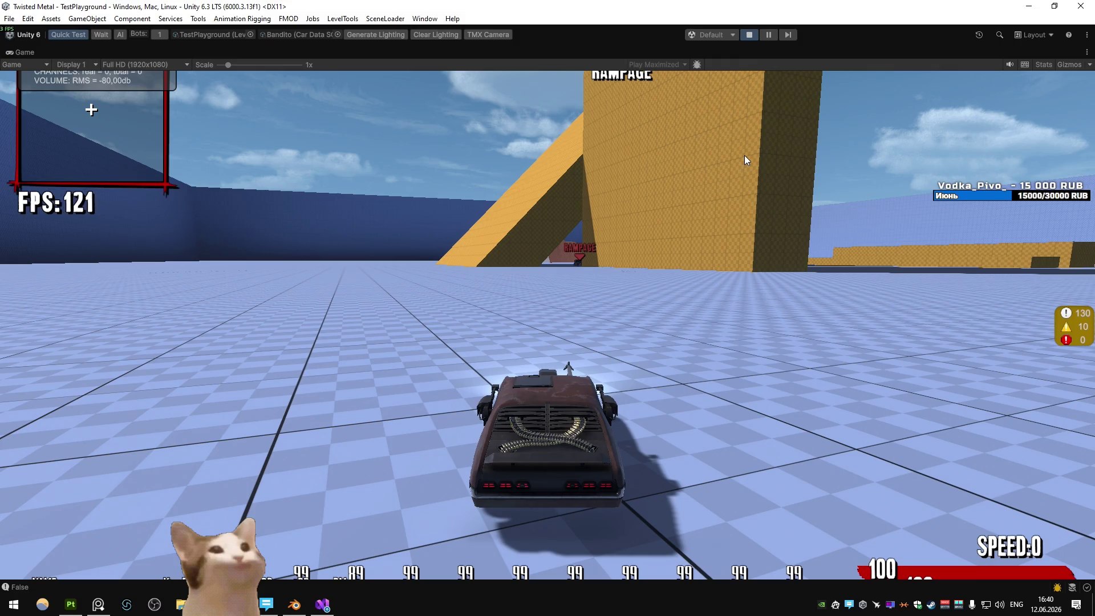
- Accelerate the Bandito from a standstill and swerve right, then bring up the maximised Game view's options
key("w")
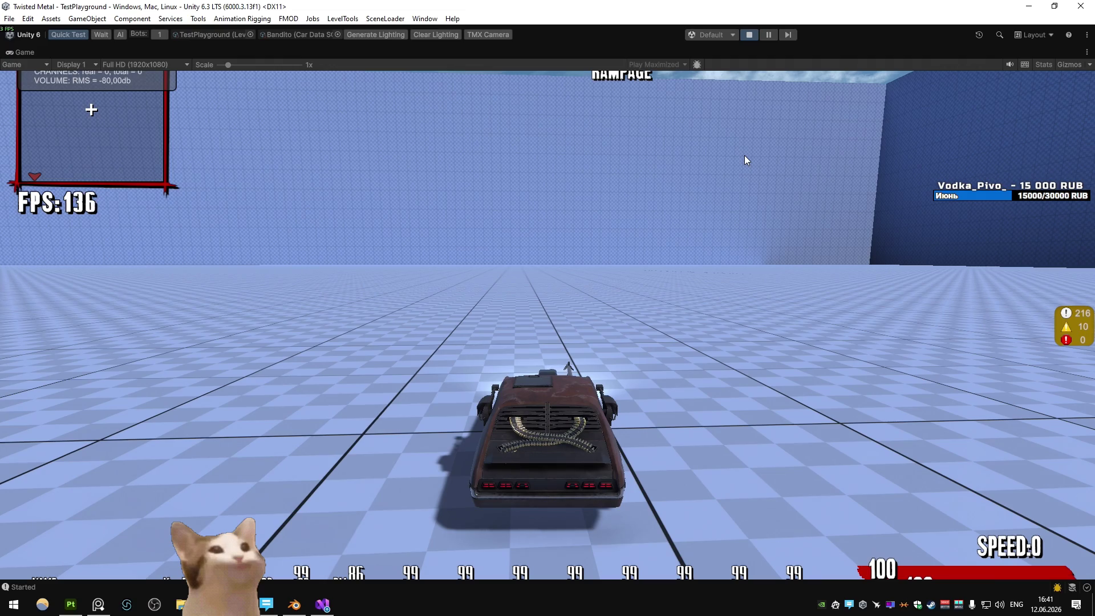
key("w")
key("d")
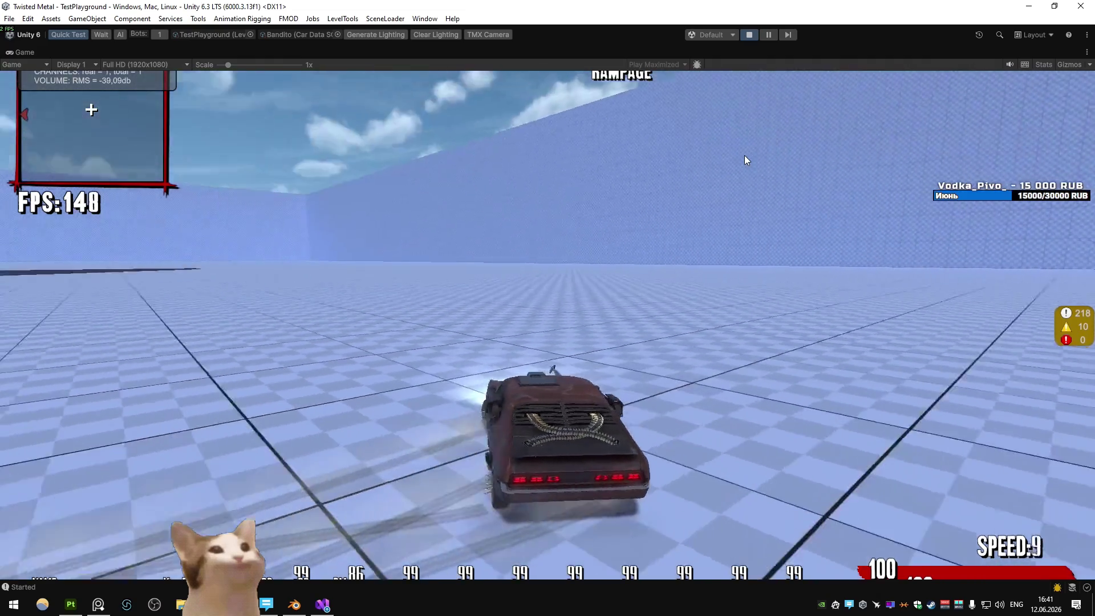
right_click(23, 51)
- Restore the editor layout and inspect the Bandito car data and Car_Bandito(Clone)'s Car Controller
left_click(43, 85)
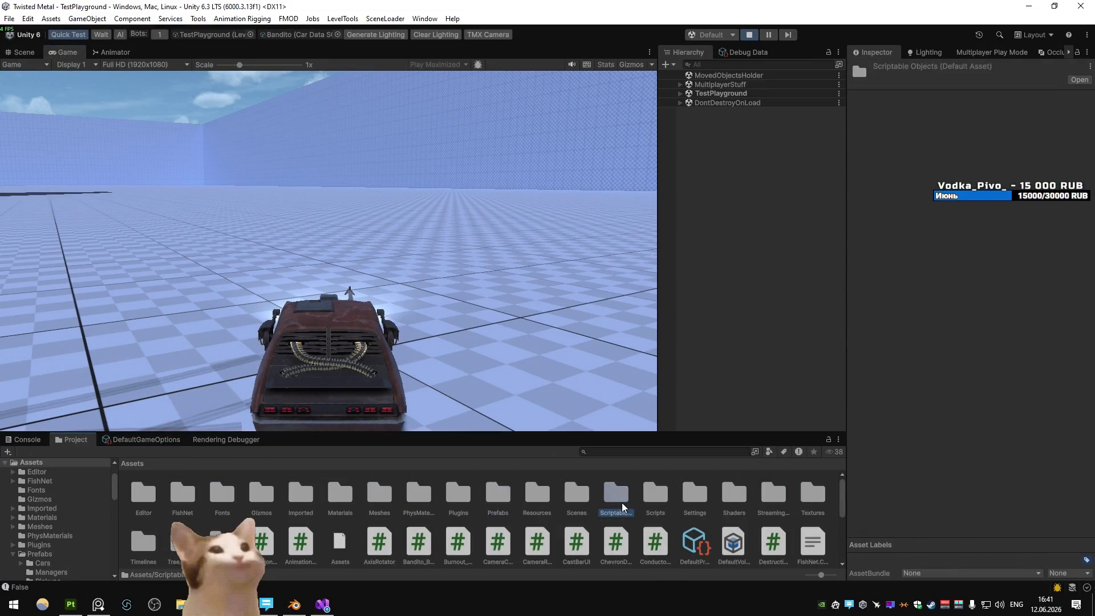
double_click(623, 507)
double_click(183, 495)
left_click(183, 495)
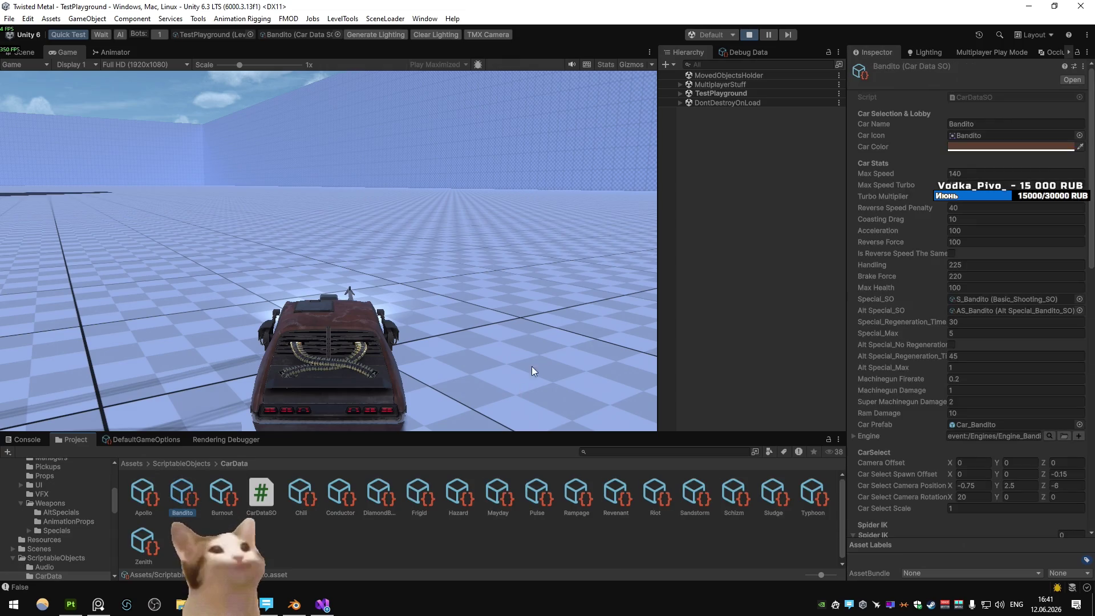
left_click(680, 93)
left_click(816, 272)
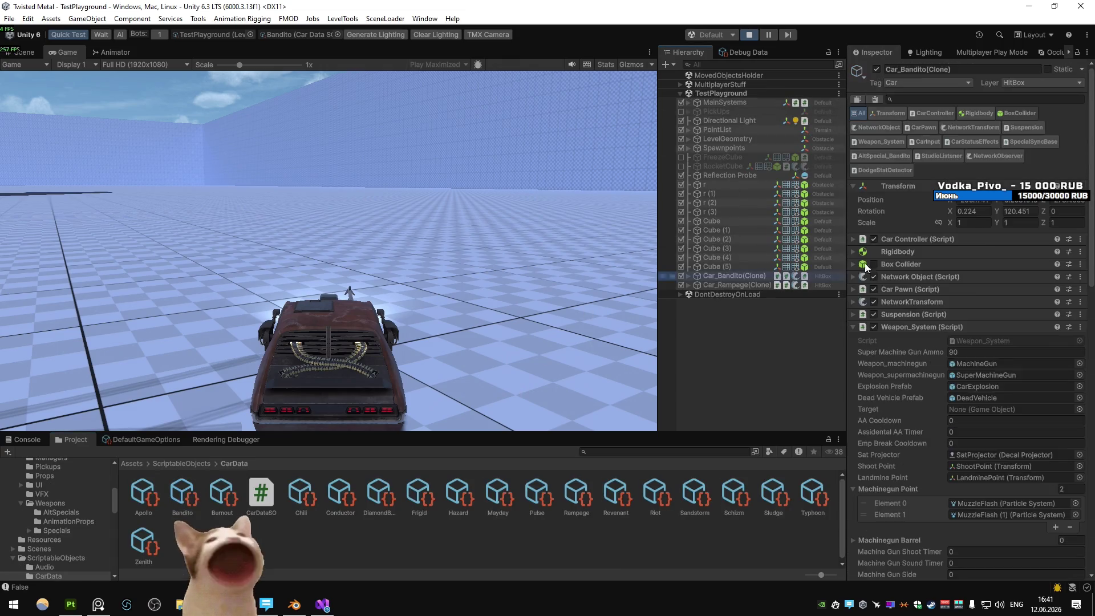
left_click(853, 239)
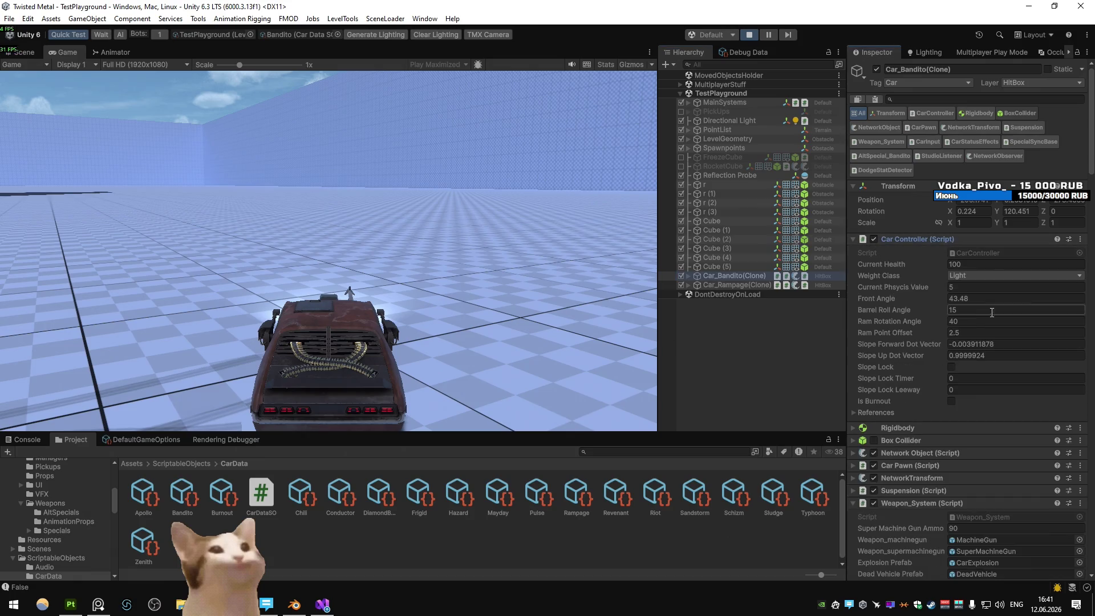
left_click(853, 413)
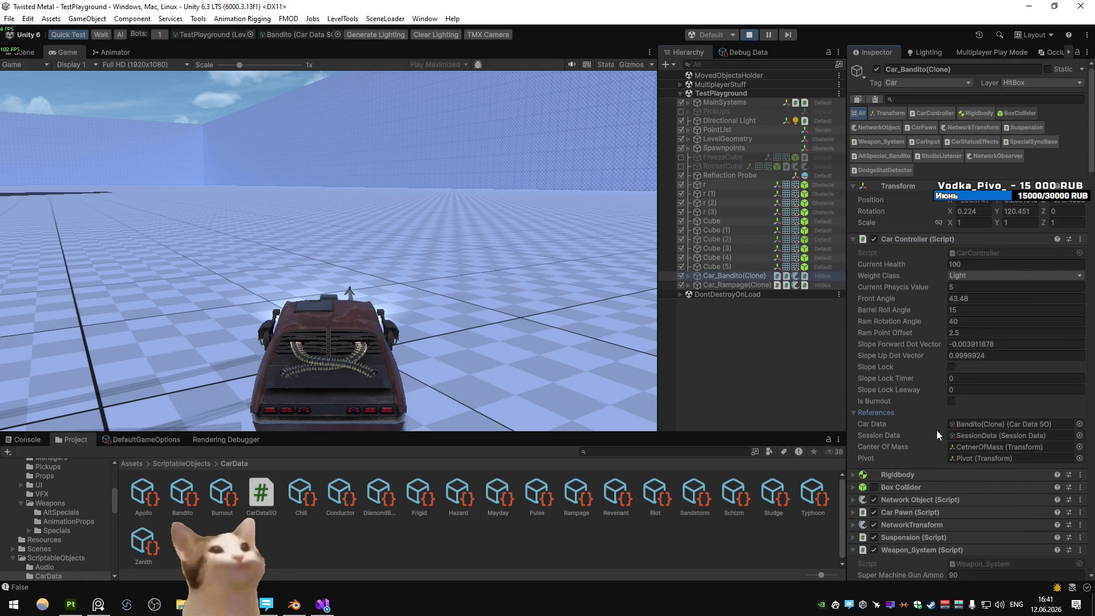
- Confirm the Car Controller's Fake Front Tilt Amount is 4
scroll(982, 423, "down", 2)
scroll(953, 330, "down", 2)
scroll(952, 331, "down", 2)
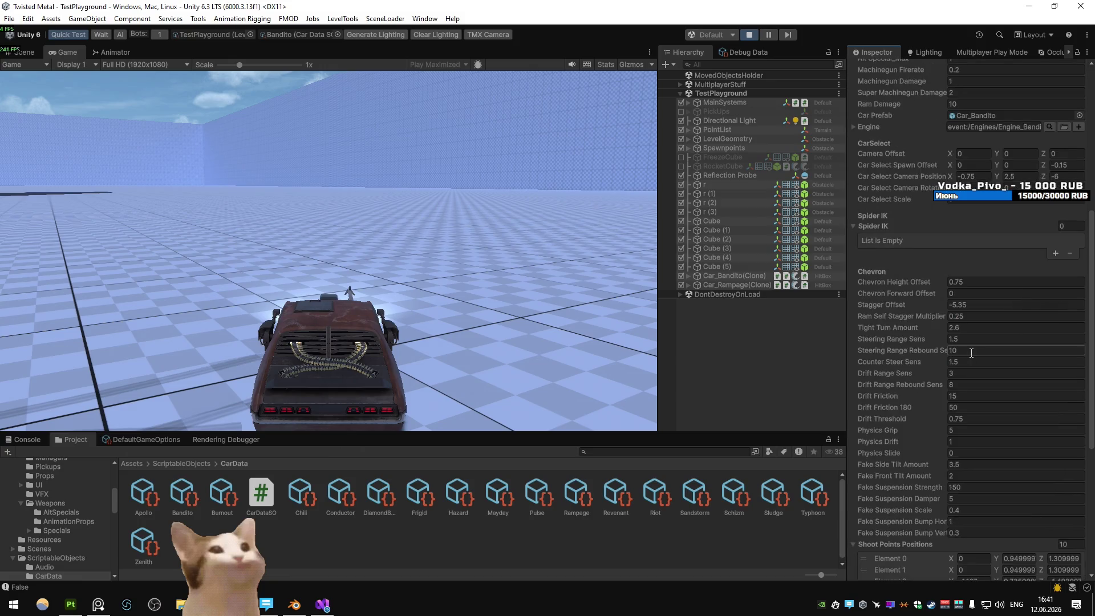
scroll(975, 357, "down", 3)
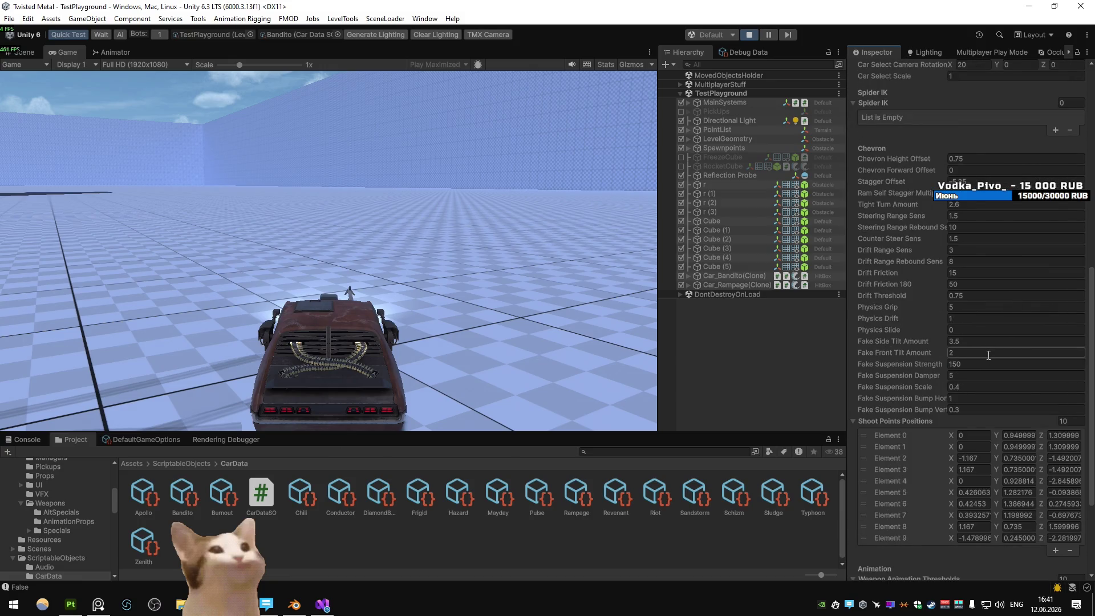
type("4")
left_click(531, 258)
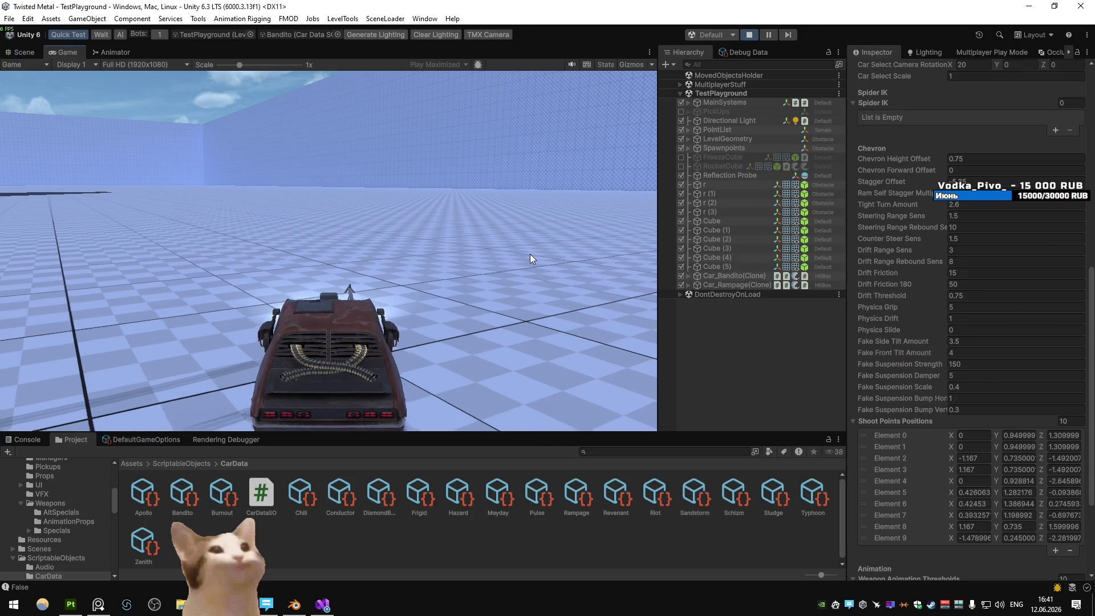
- Maximize the Game view and resume driving the car forward
right_click(84, 49)
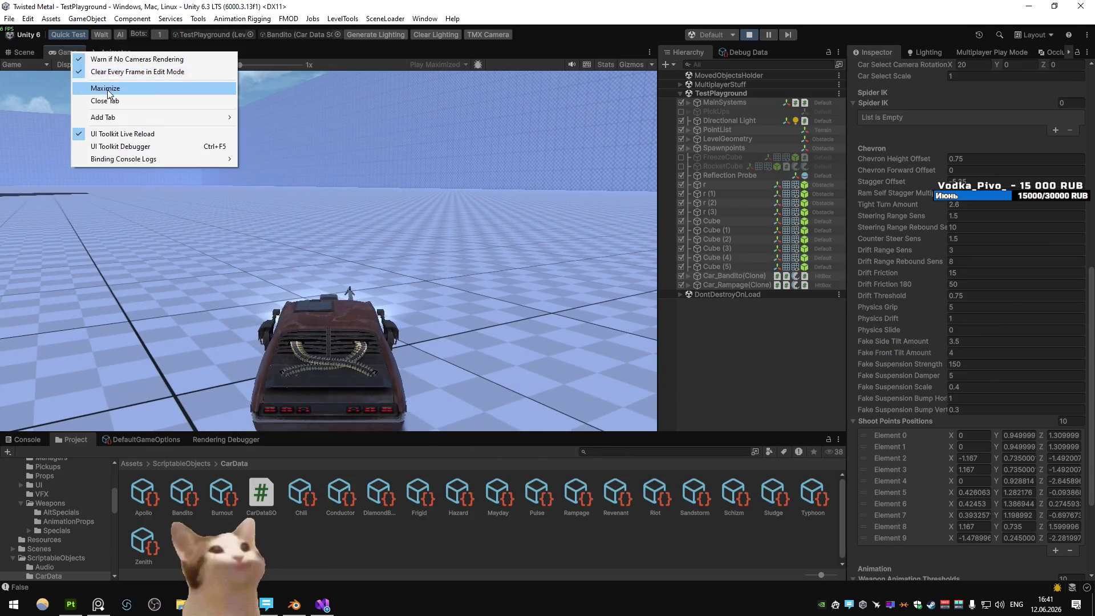
left_click(108, 87)
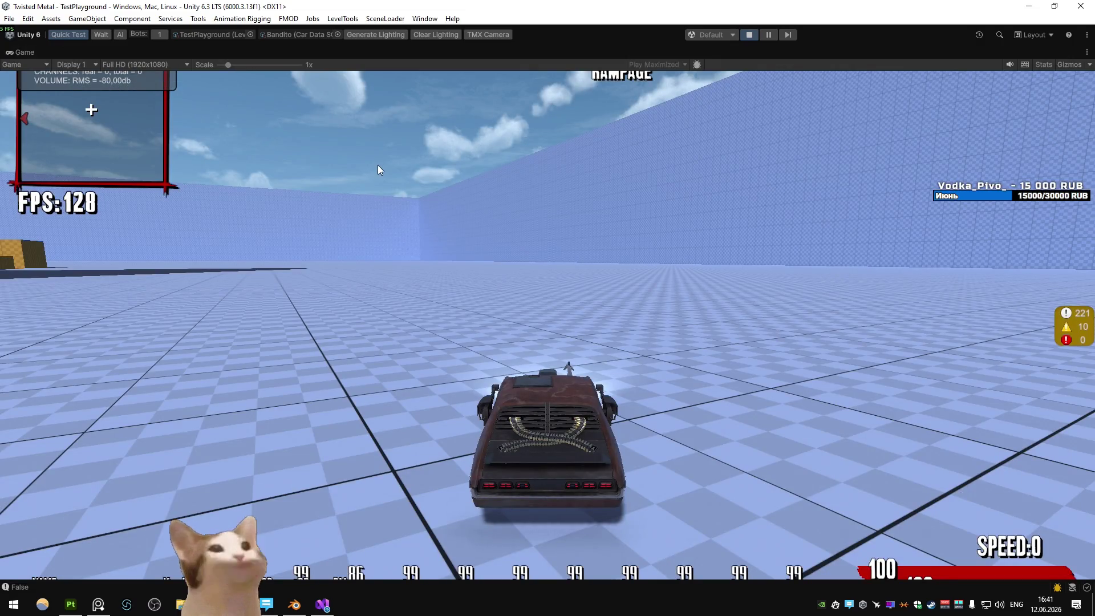
key("w")
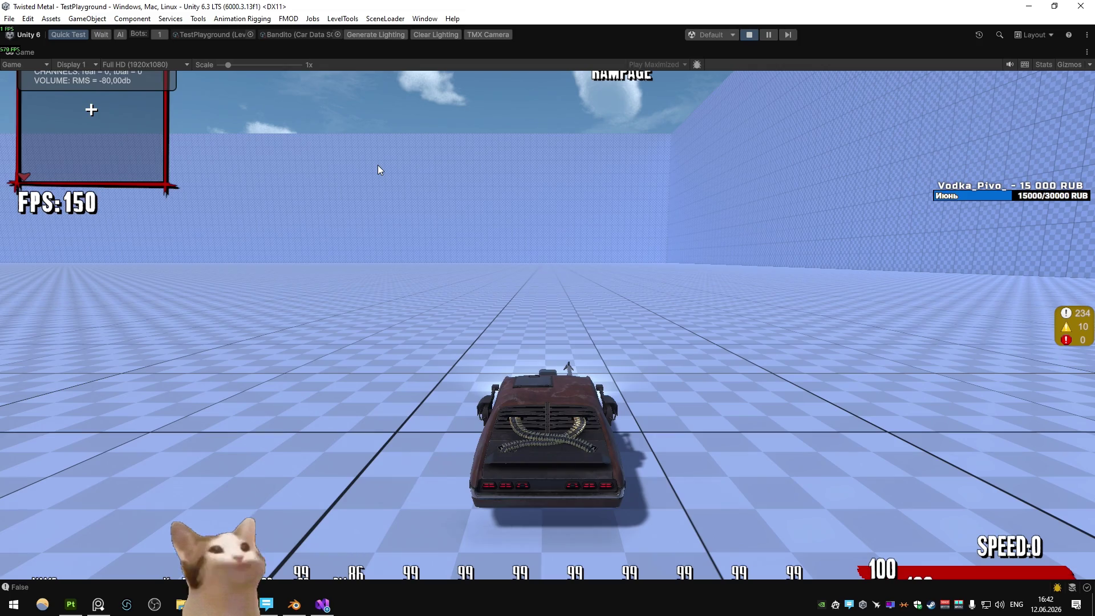
- Drive the Bandito at full speed across the checkered floor toward the far wall
key("w")
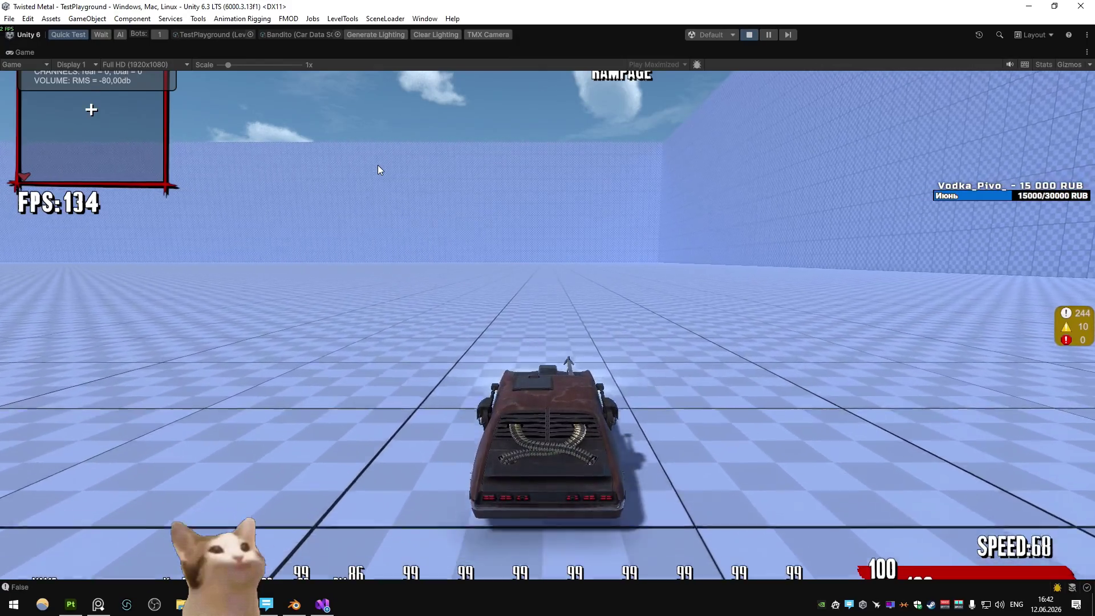
key("w")
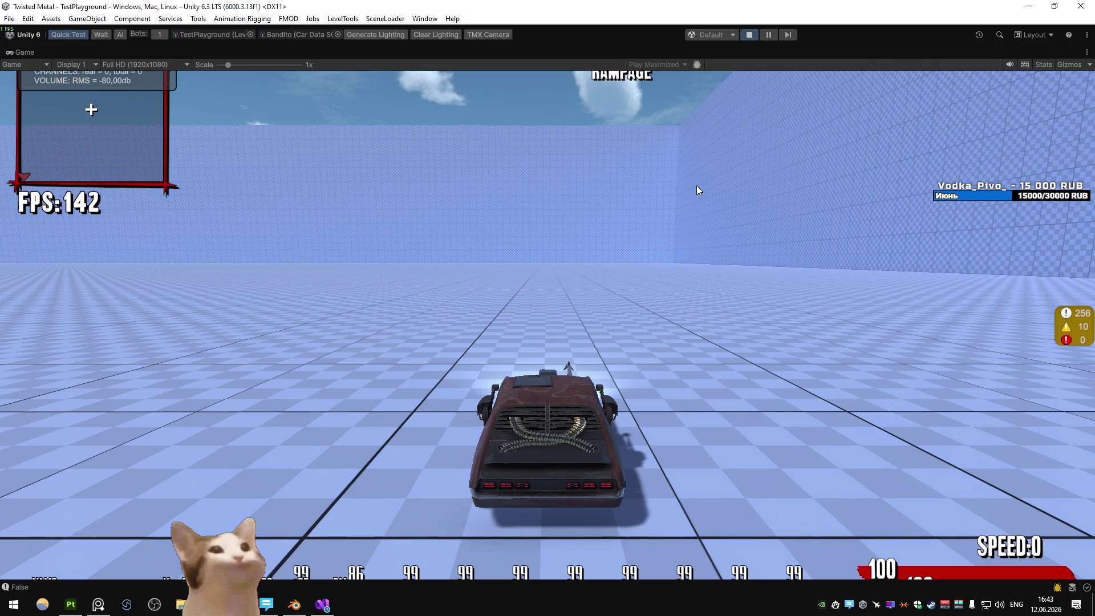
- Test the Bandito's acceleration and braking with repeated speed-up and slow-down runs
key("w")
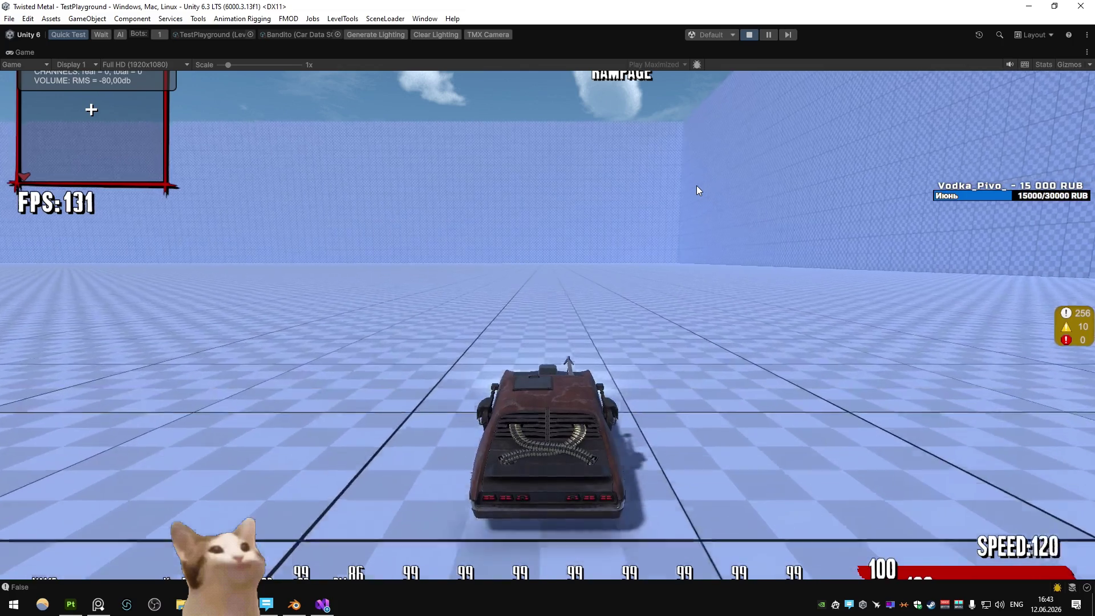
key("d")
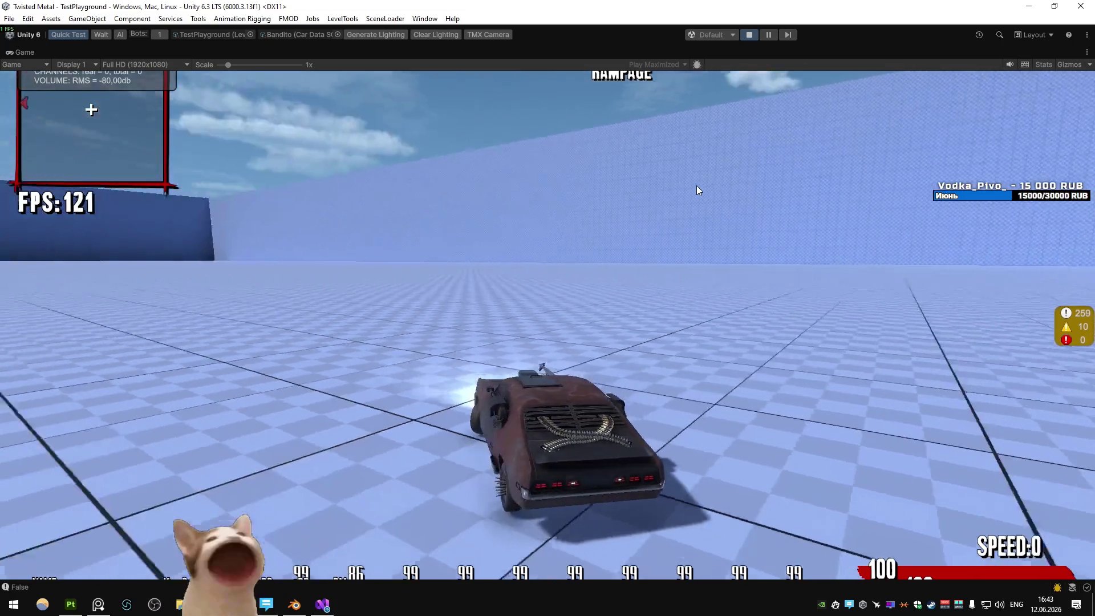
key("s")
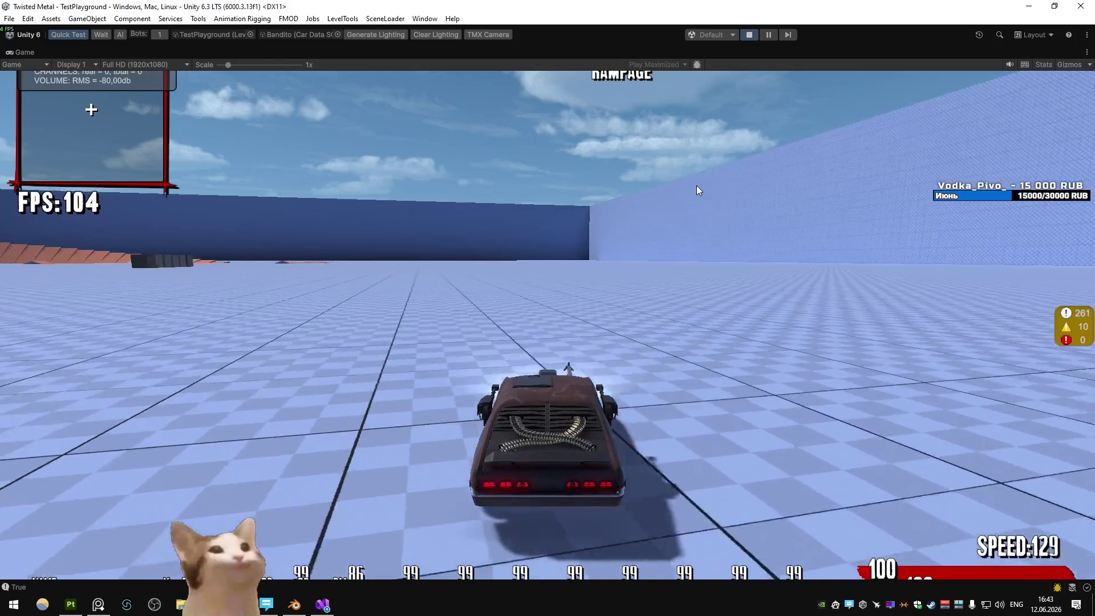
key("w")
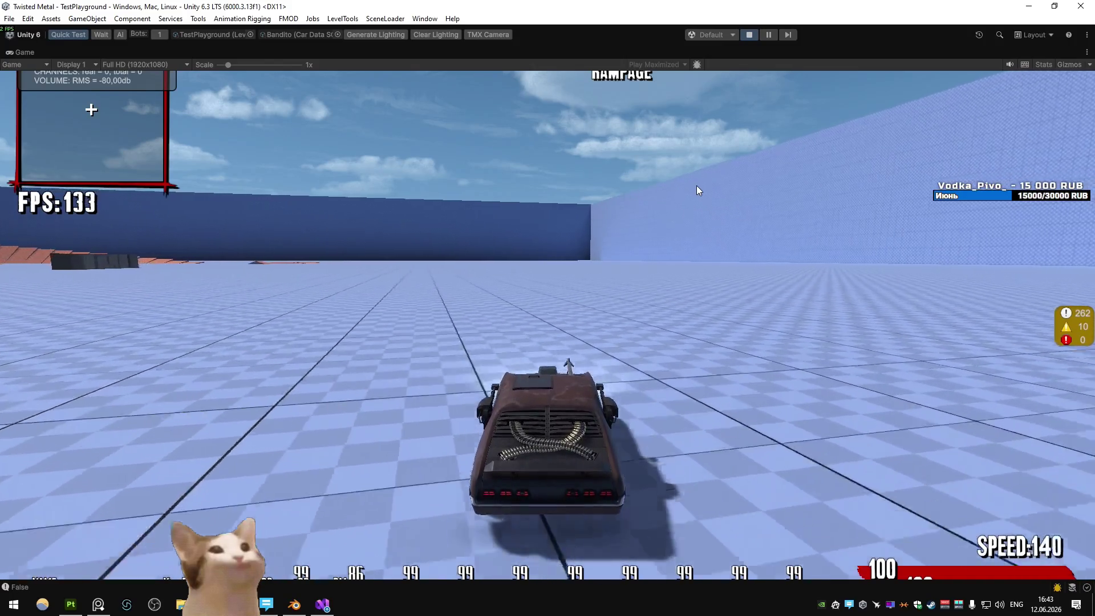
key("s")
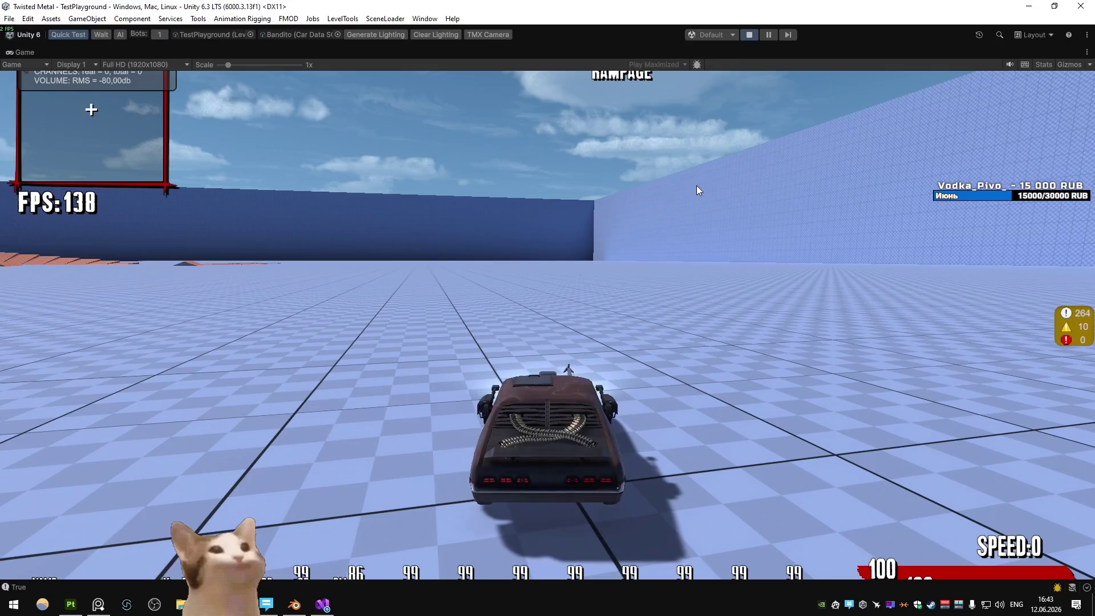
key("w")
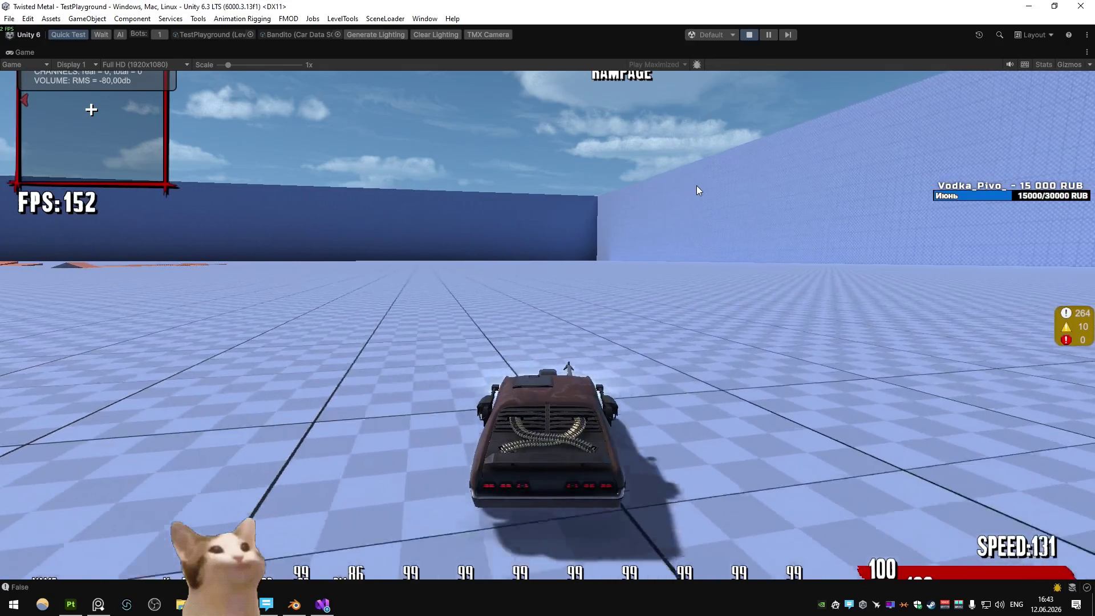
key("s")
key("w")
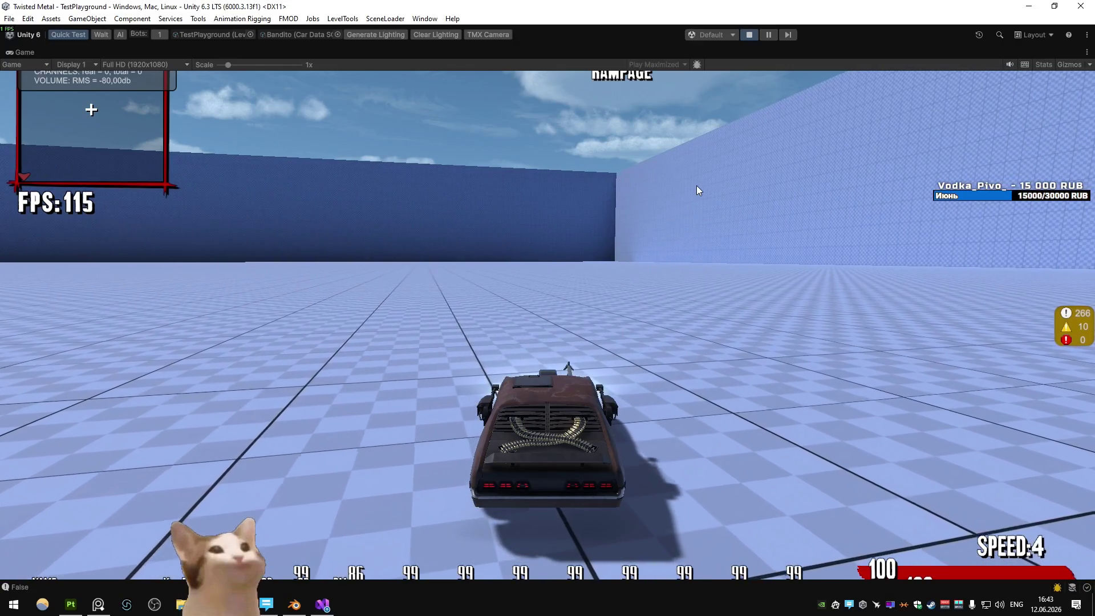
- Take the car to top speed, steer right and left, brake hard, and accelerate again
key("w")
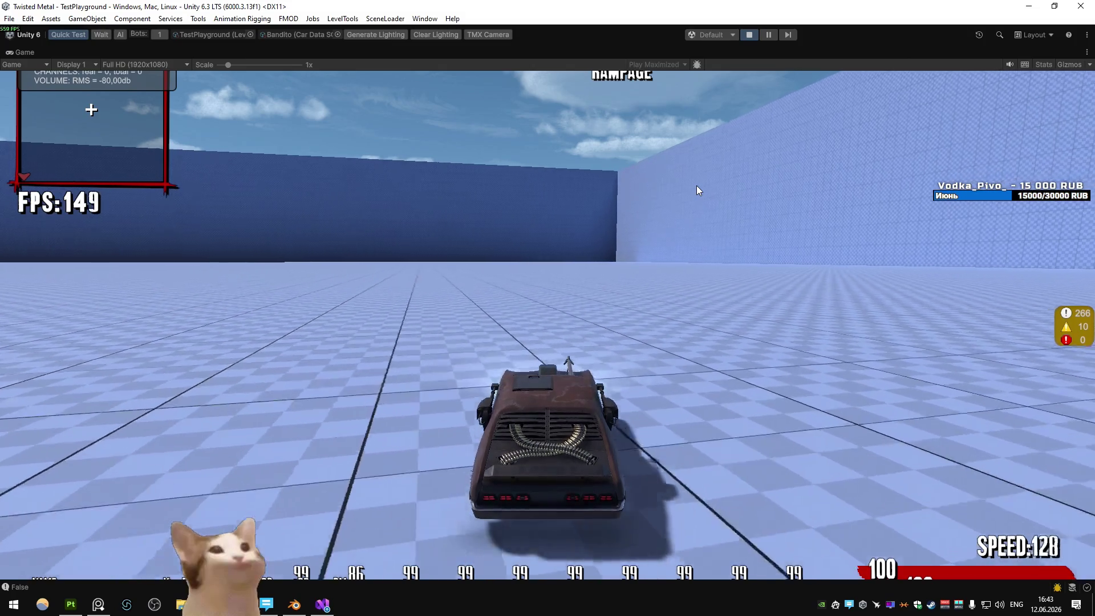
key("d")
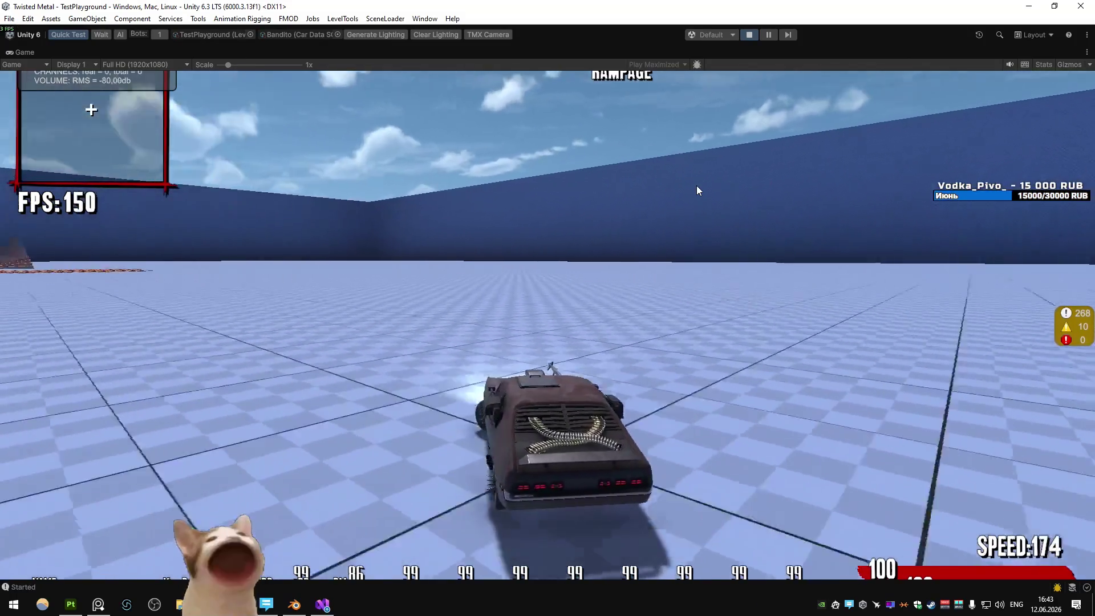
key("a")
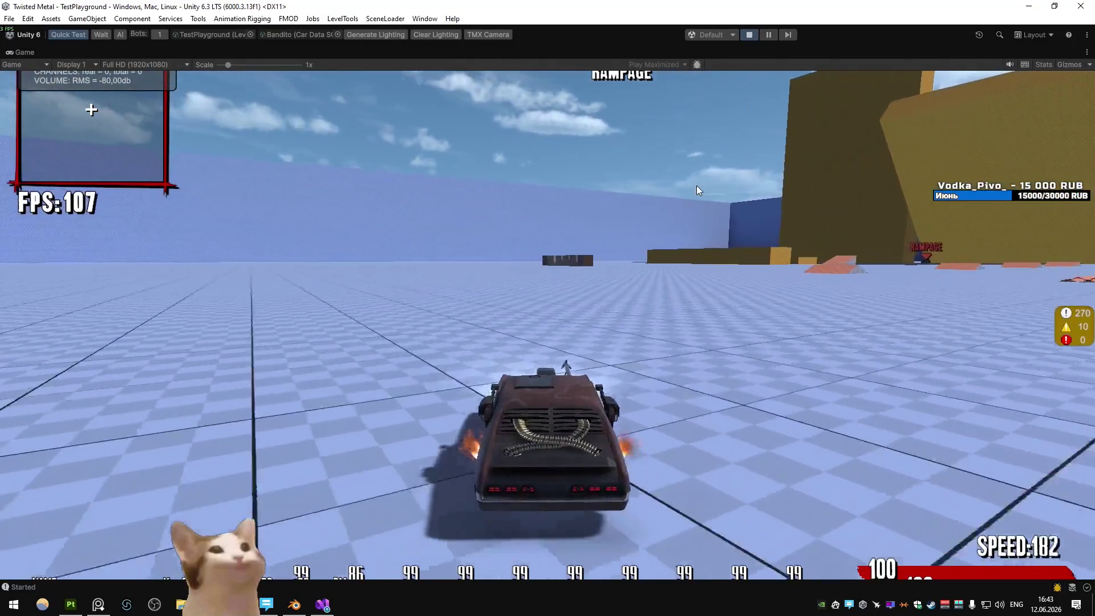
key("w")
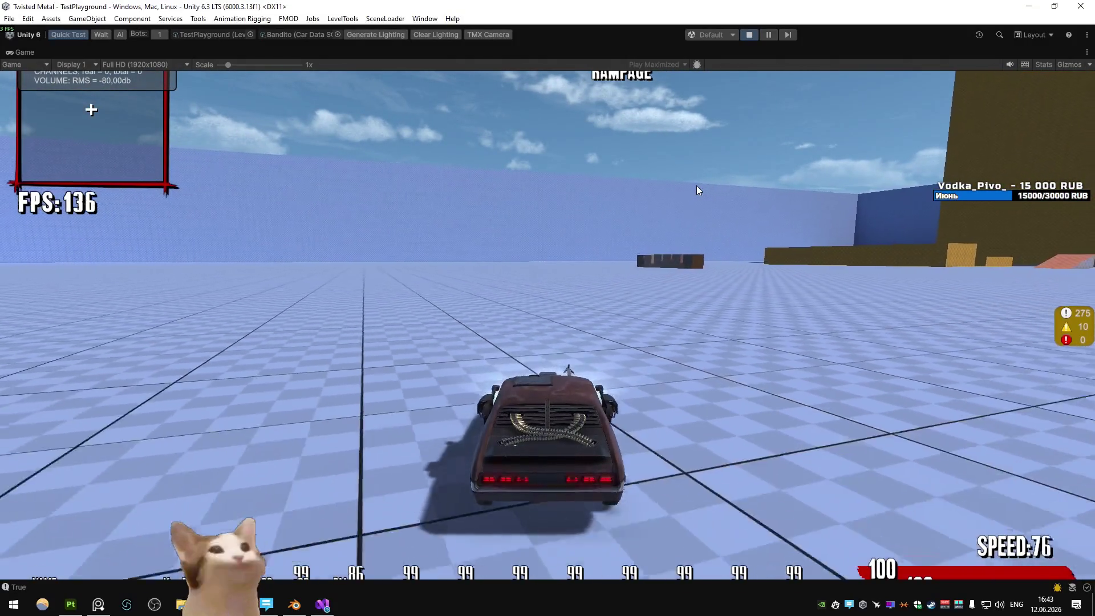
key("s")
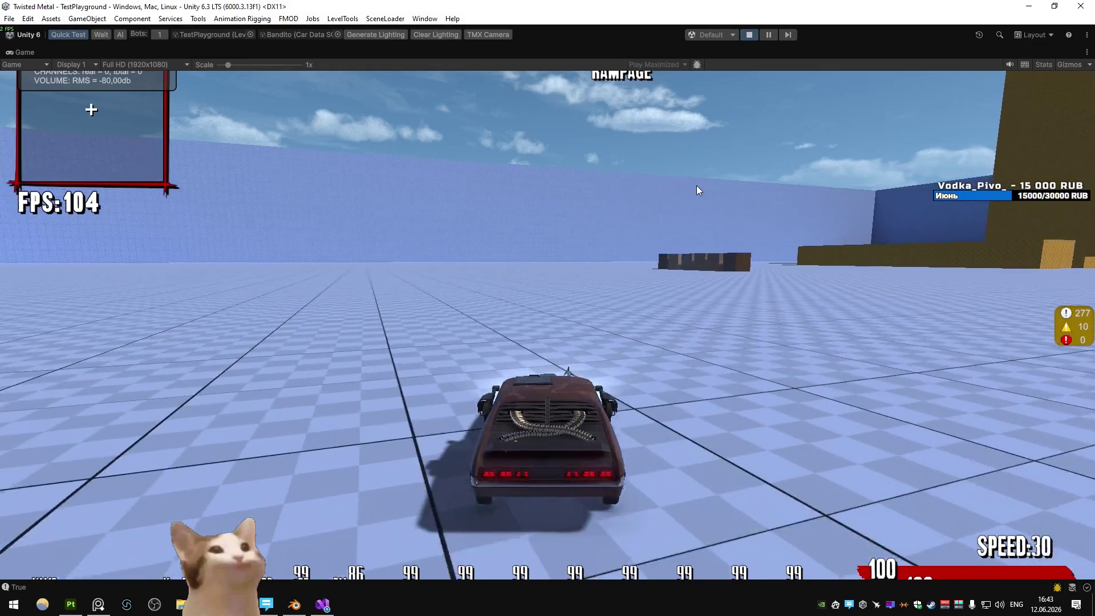
key("w")
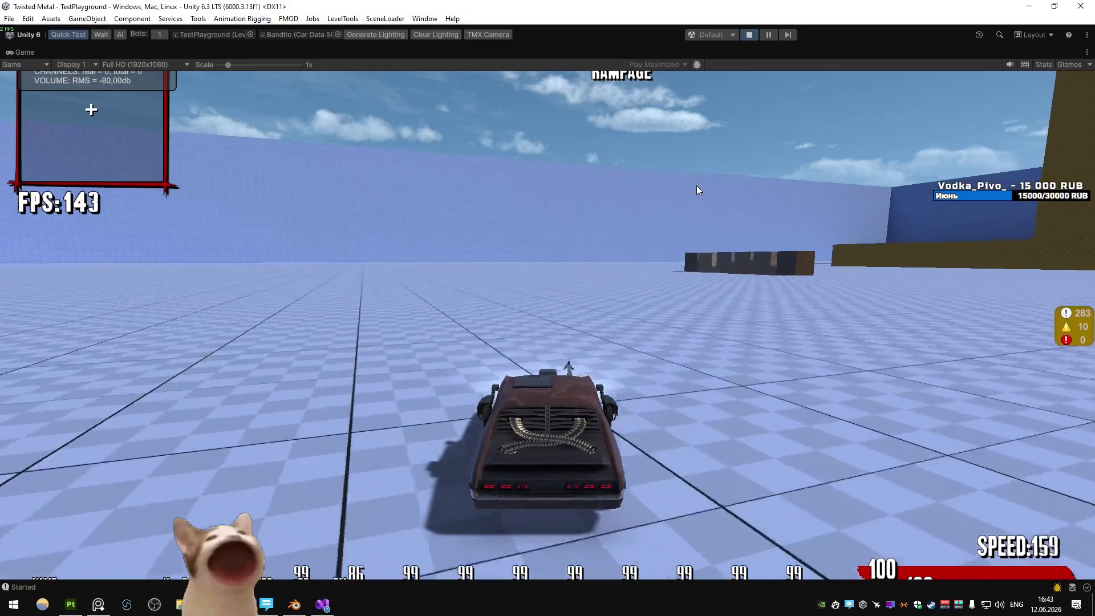
key("w")
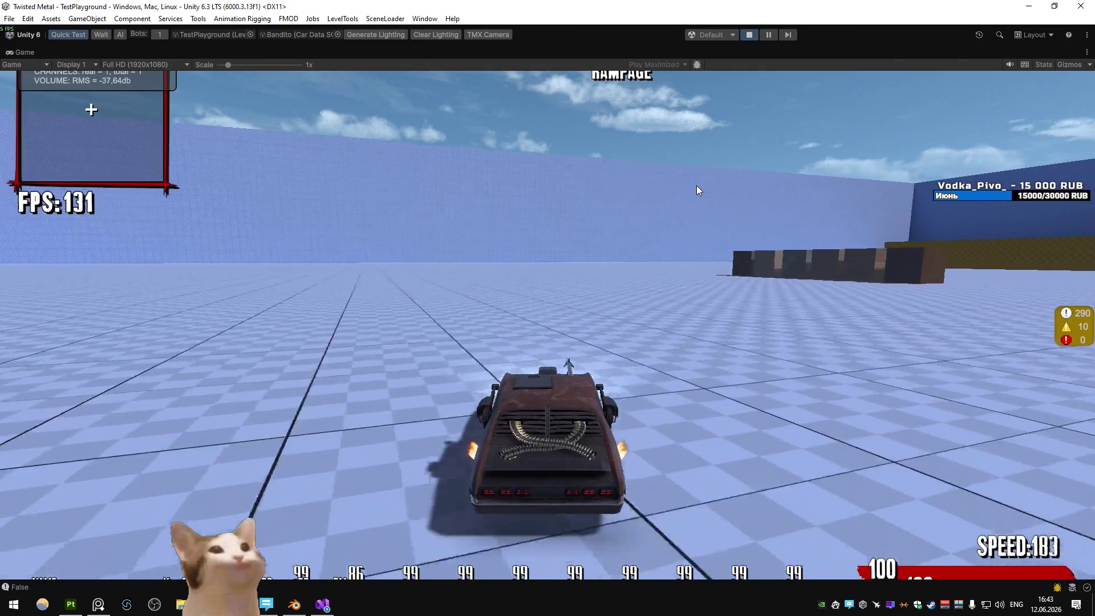
- Weave around the yellow wall with a boost, drift right to a stop, and pause the game
key("d")
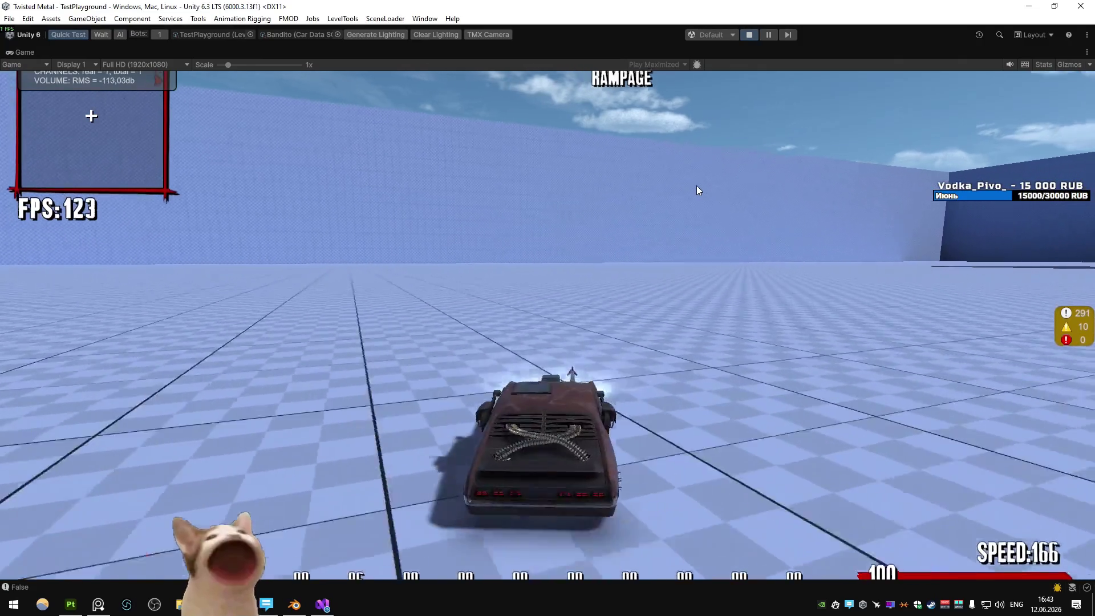
key("d")
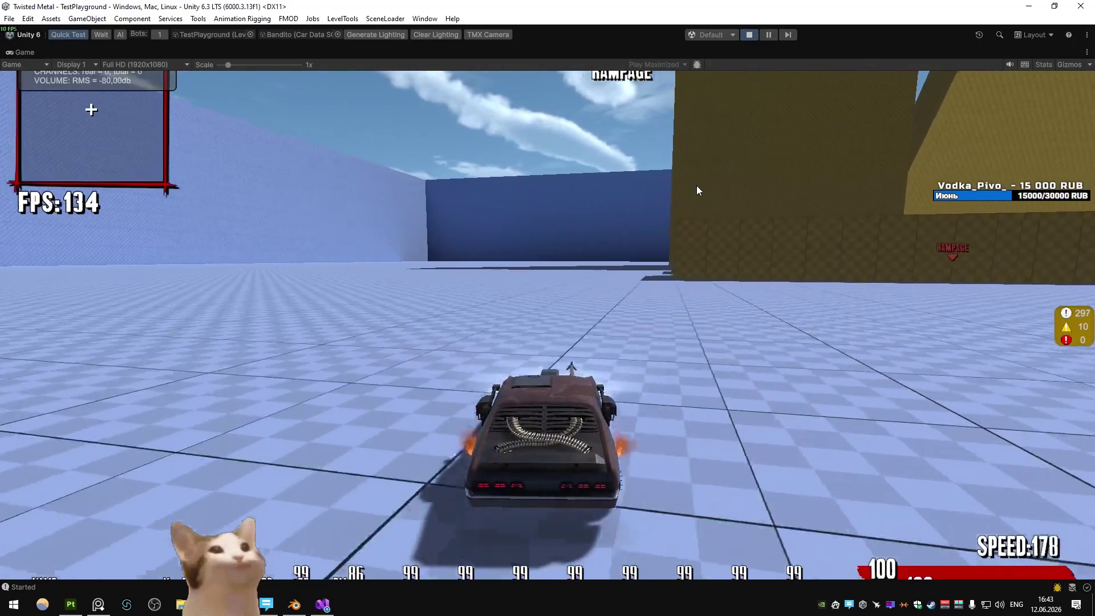
key("a")
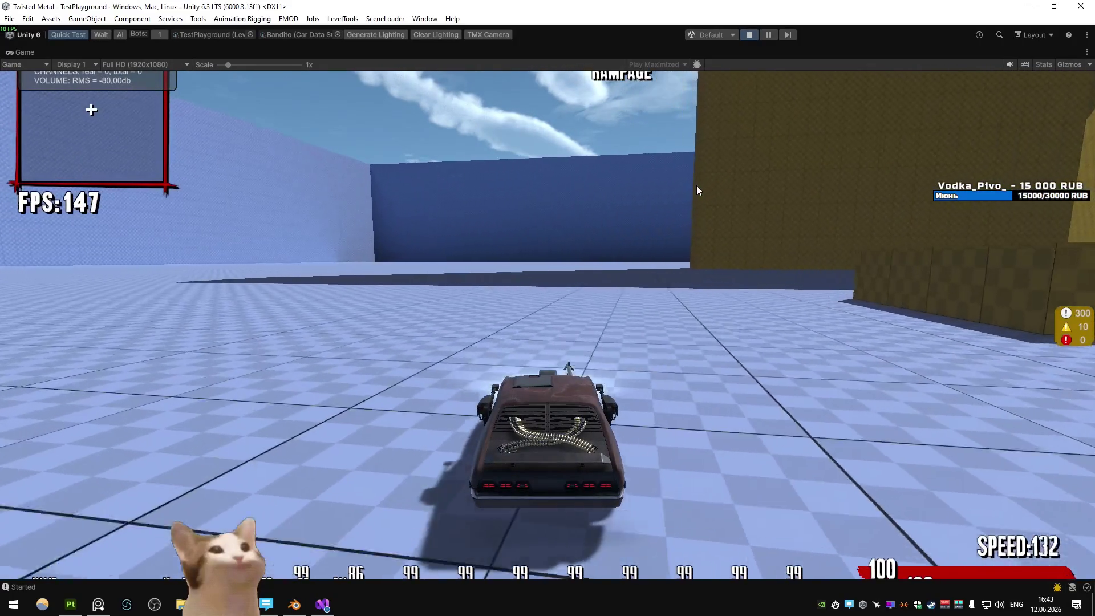
key("a")
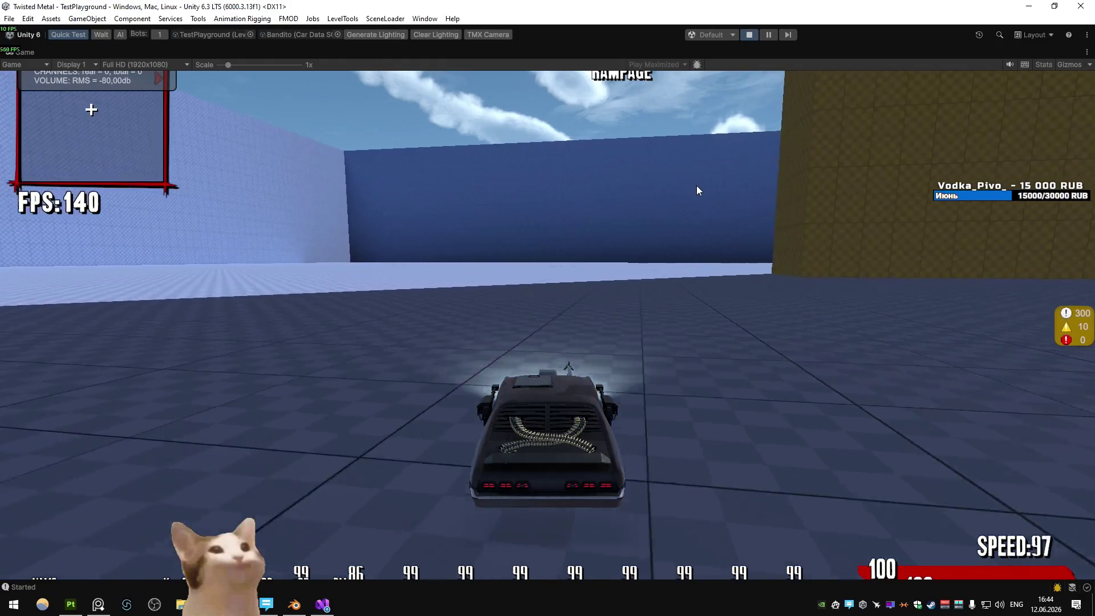
key("a")
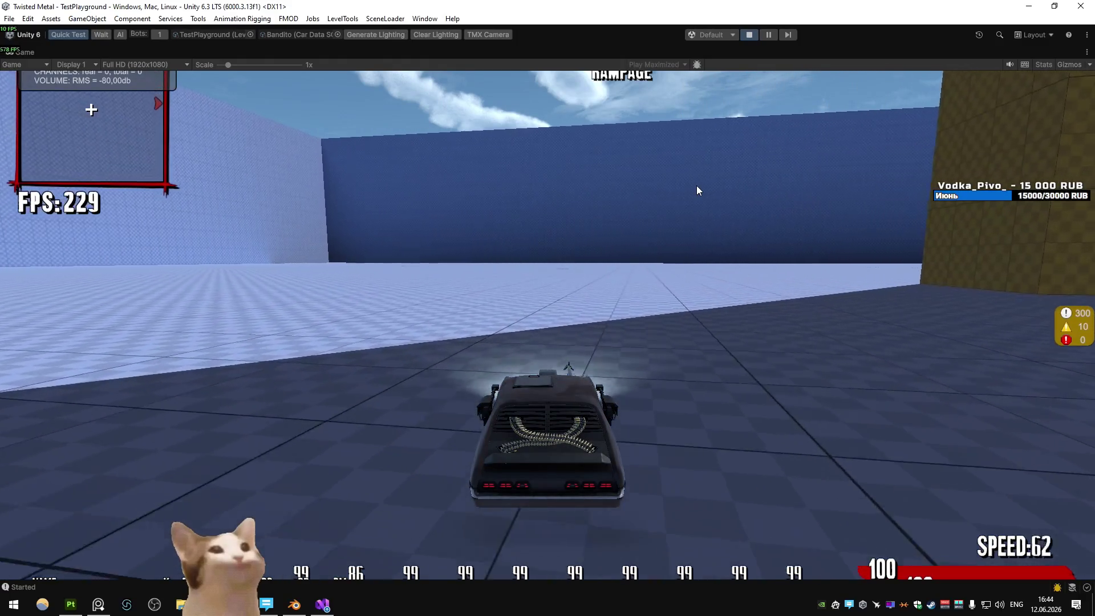
key("shift")
key("d")
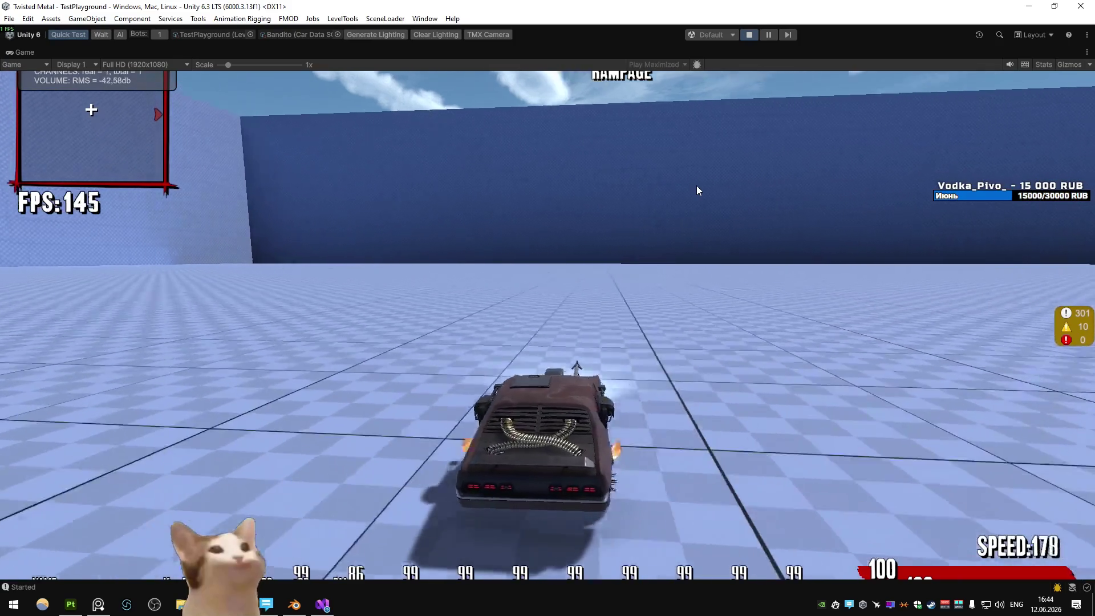
key("a")
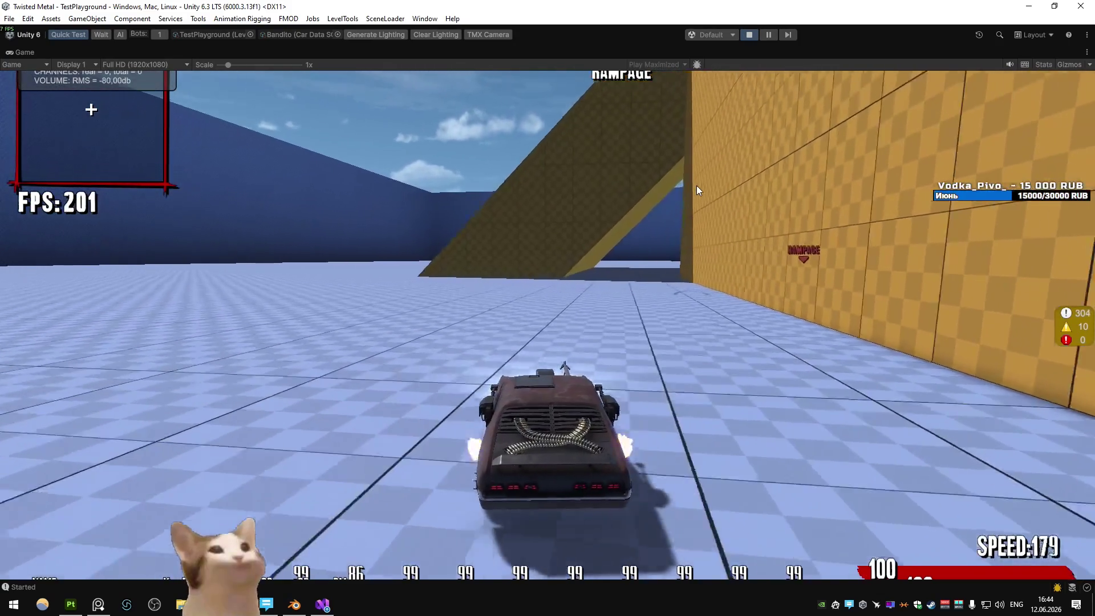
key("d")
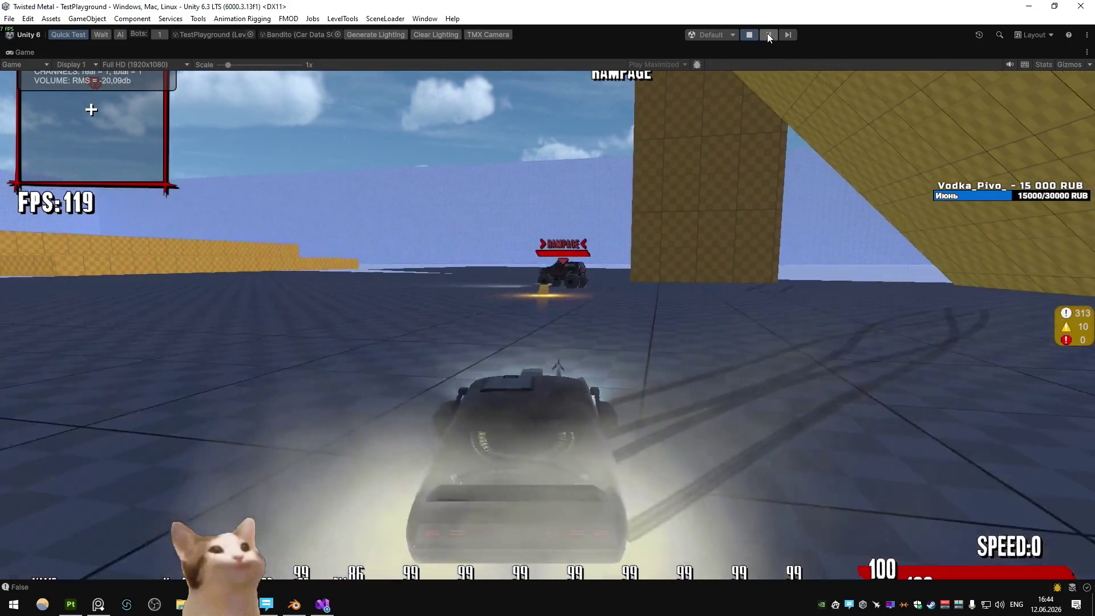
left_click(768, 34)
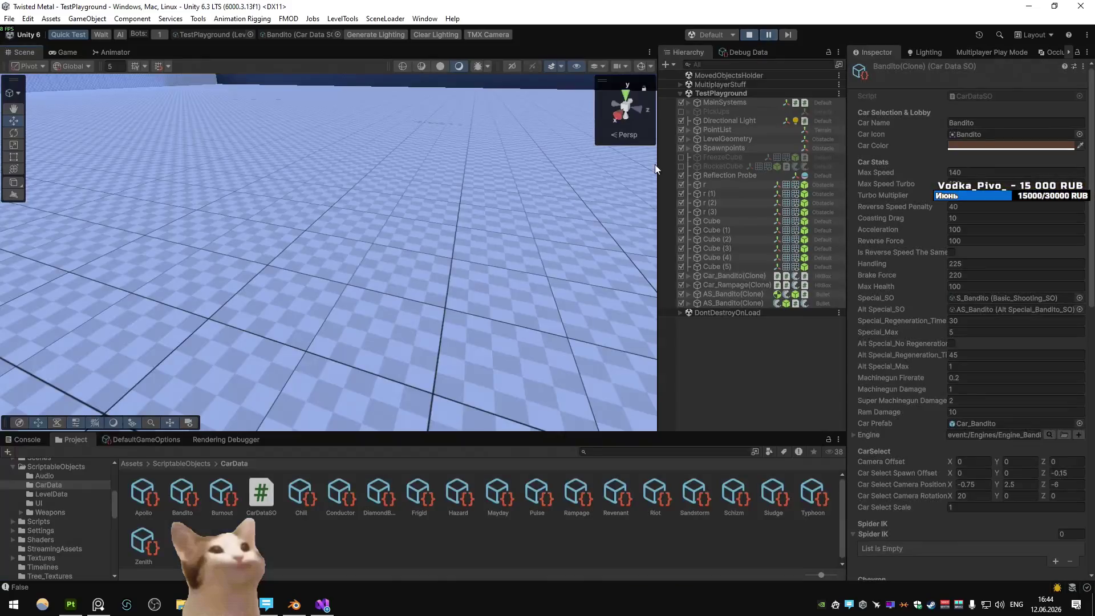
- Fly the Scene camera close to a car's wheel and back, then stop play and switch to Visual Studio
key("Up")
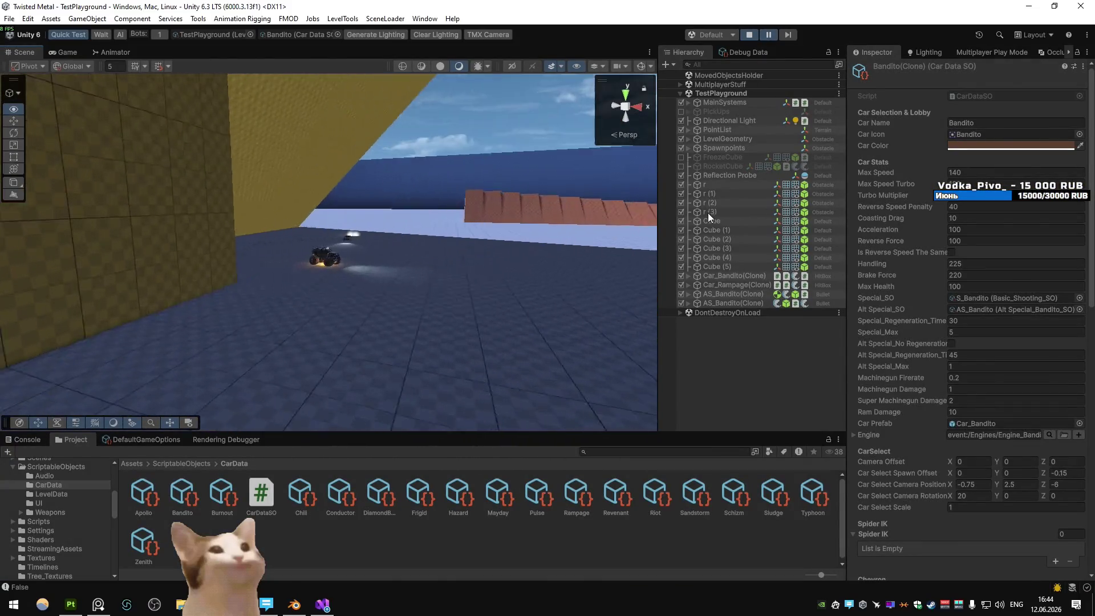
key("Down")
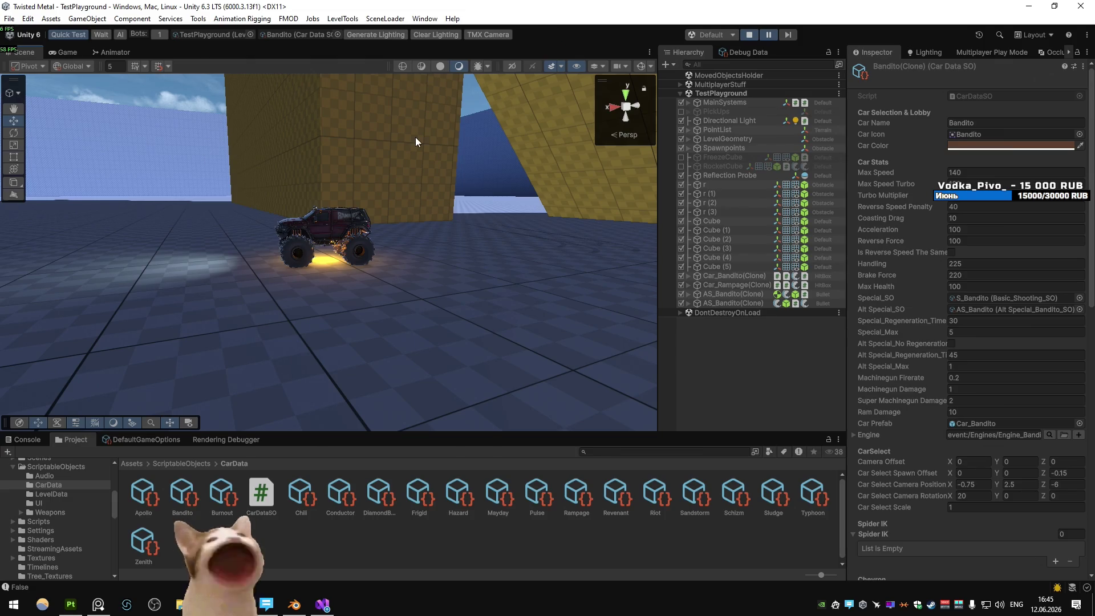
left_click(750, 35)
left_click(322, 605)
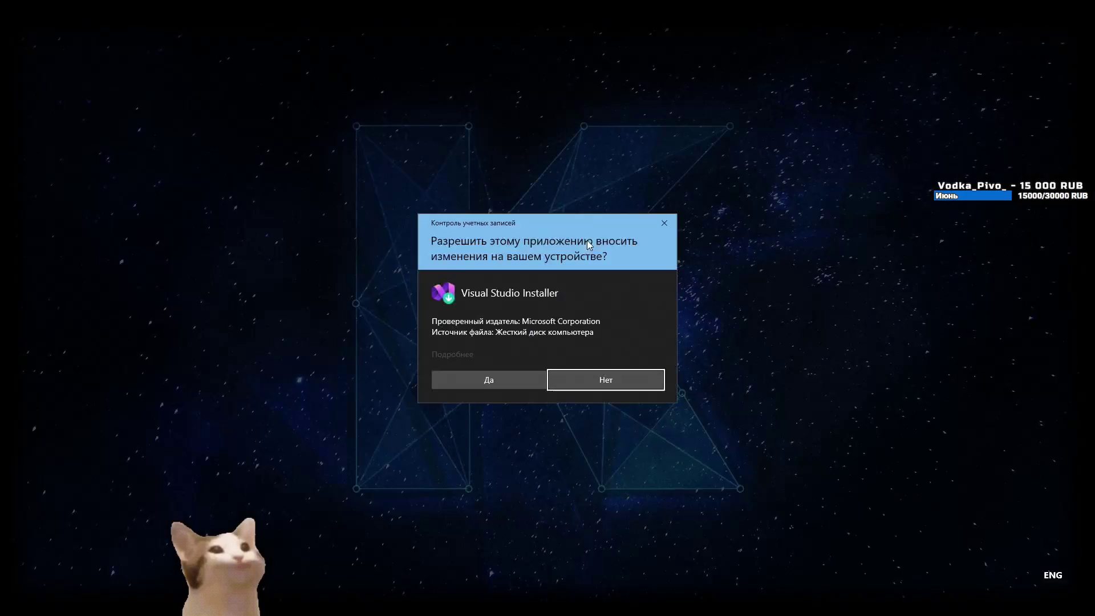
- Decline the installer's permission prompt, play-test the Bandito into a sideways drift, then minimize Unity
left_click(504, 372)
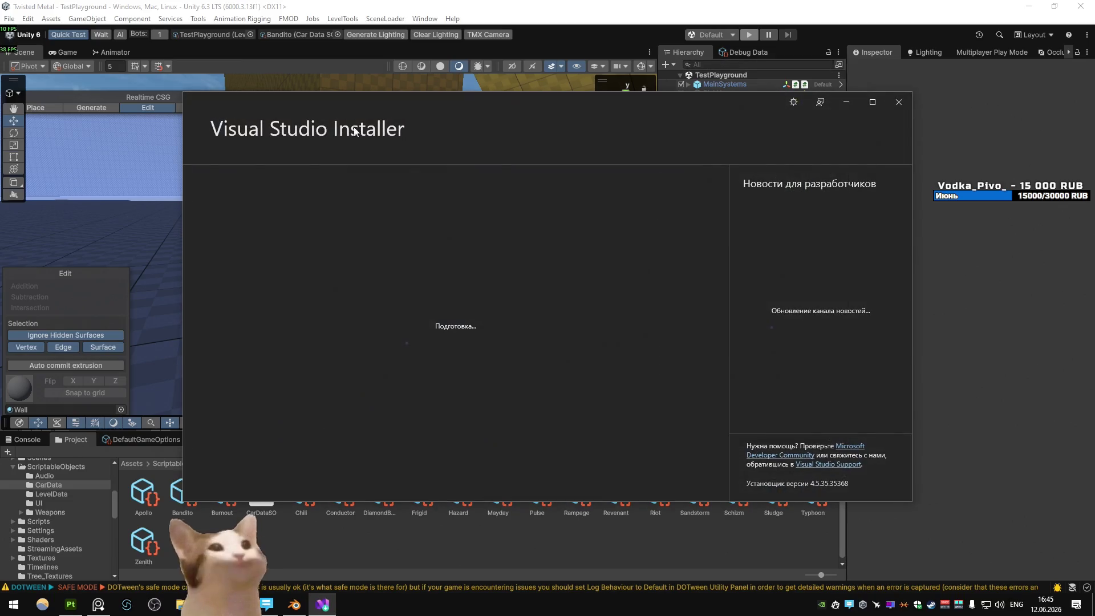
left_click(741, 33)
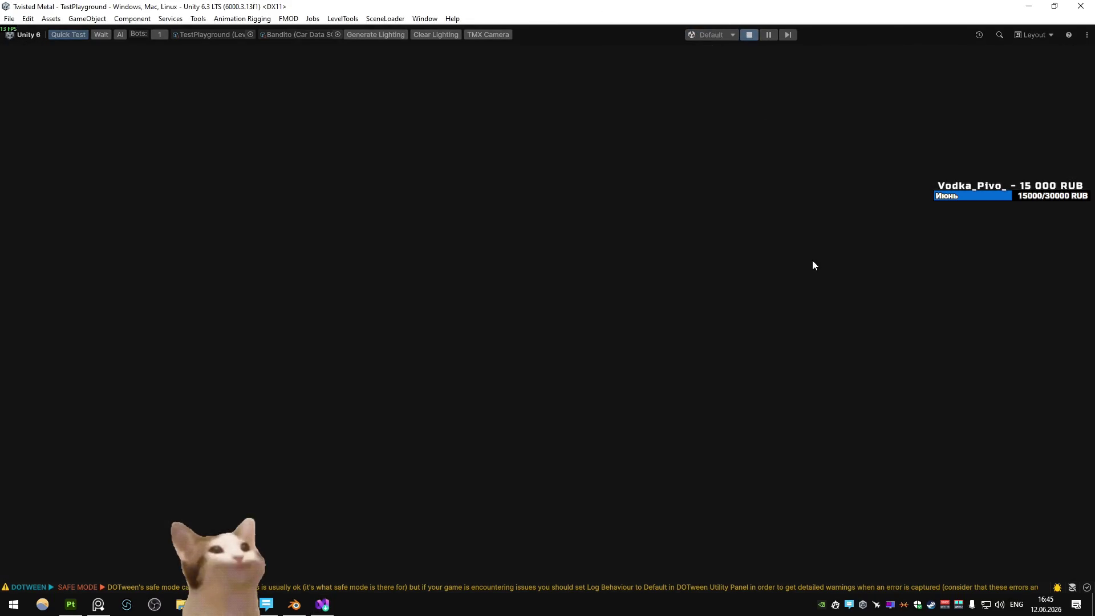
key("w")
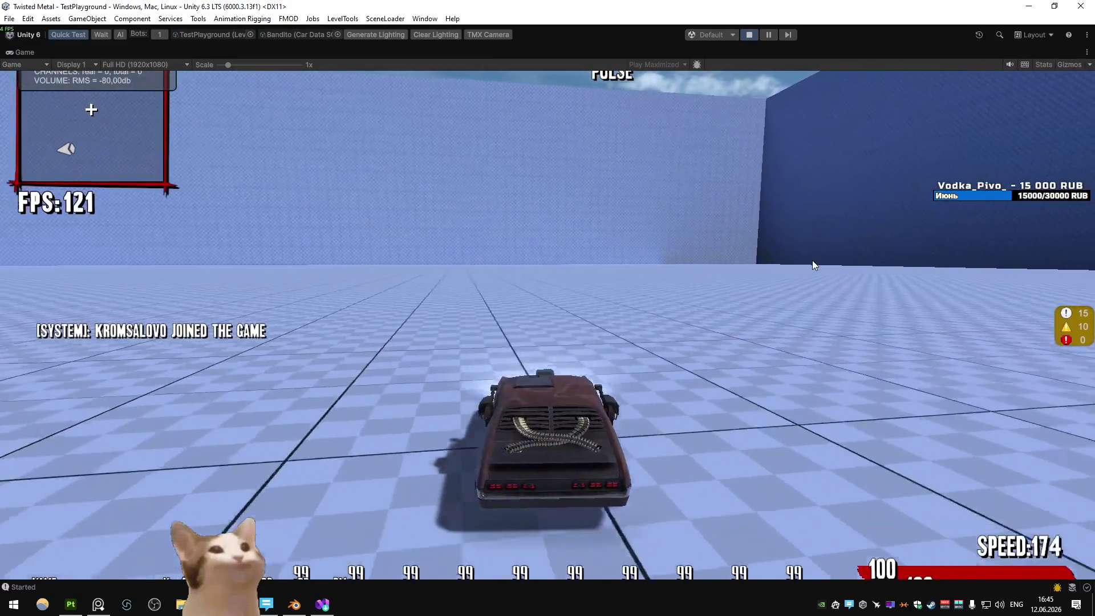
key("a")
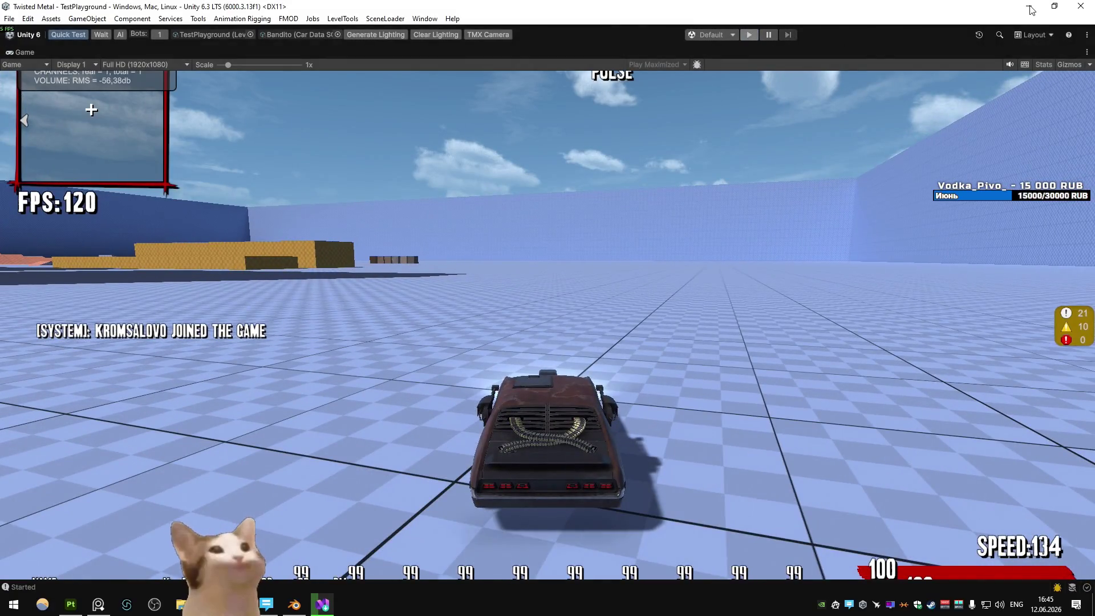
left_click(1030, 7)
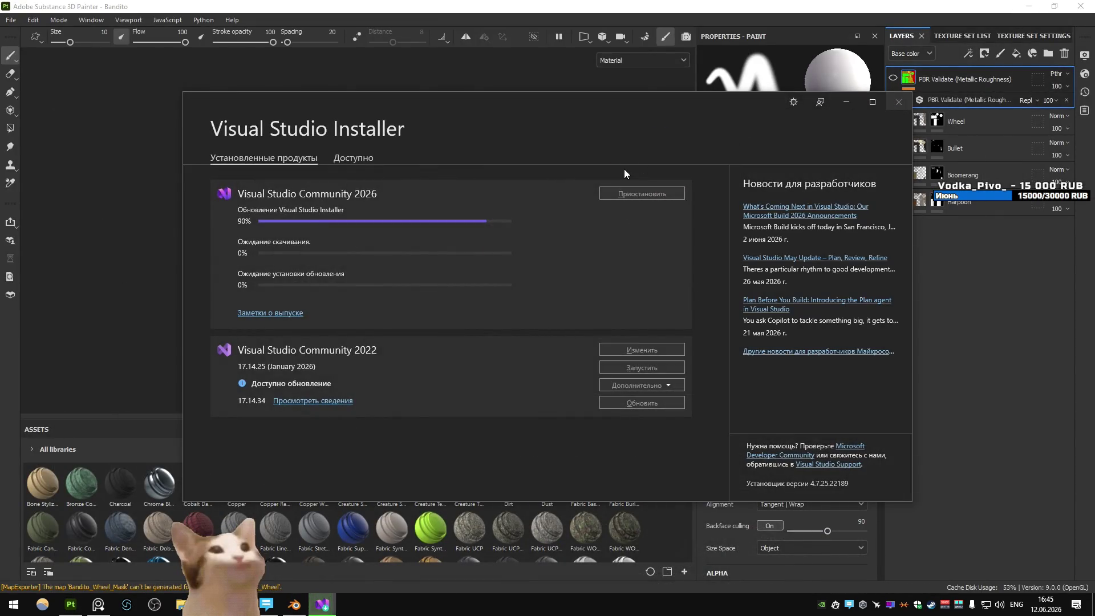
- Bring up the Bandito project in Substance Painter, orbit to the engine blower, and check the texture set list
left_click(964, 257)
scroll(465, 216, "up", 5)
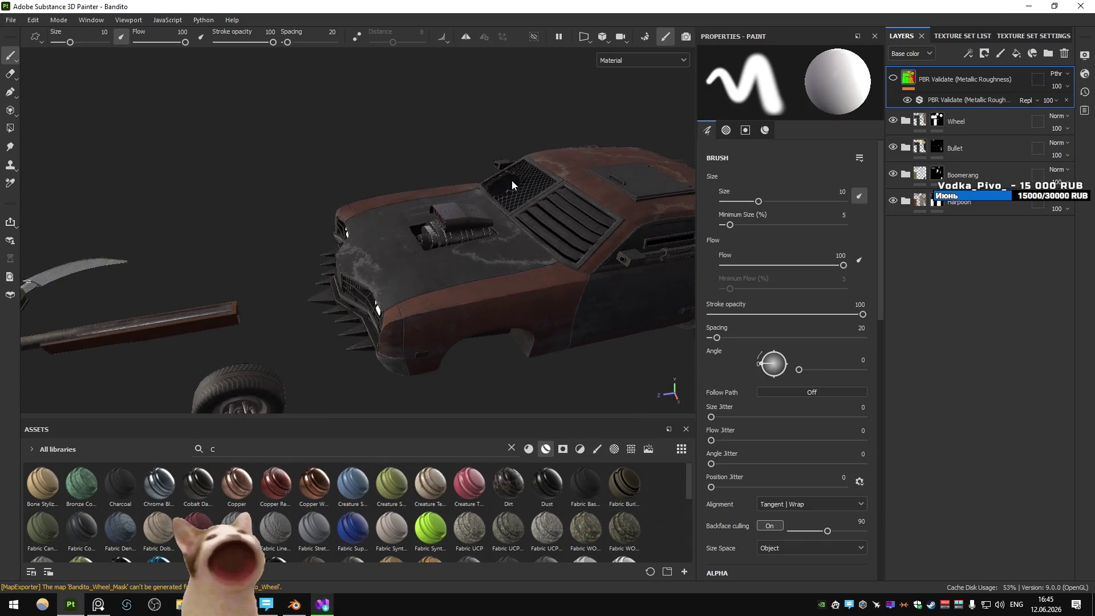
left_click_drag(465, 215, 536, 178)
left_click(962, 36)
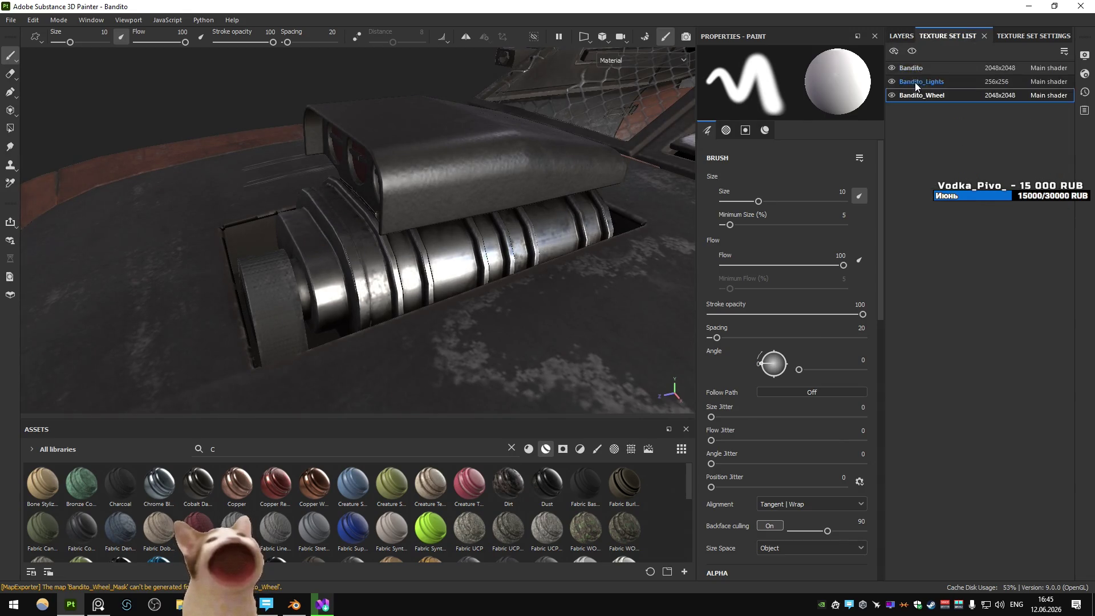
left_click(899, 35)
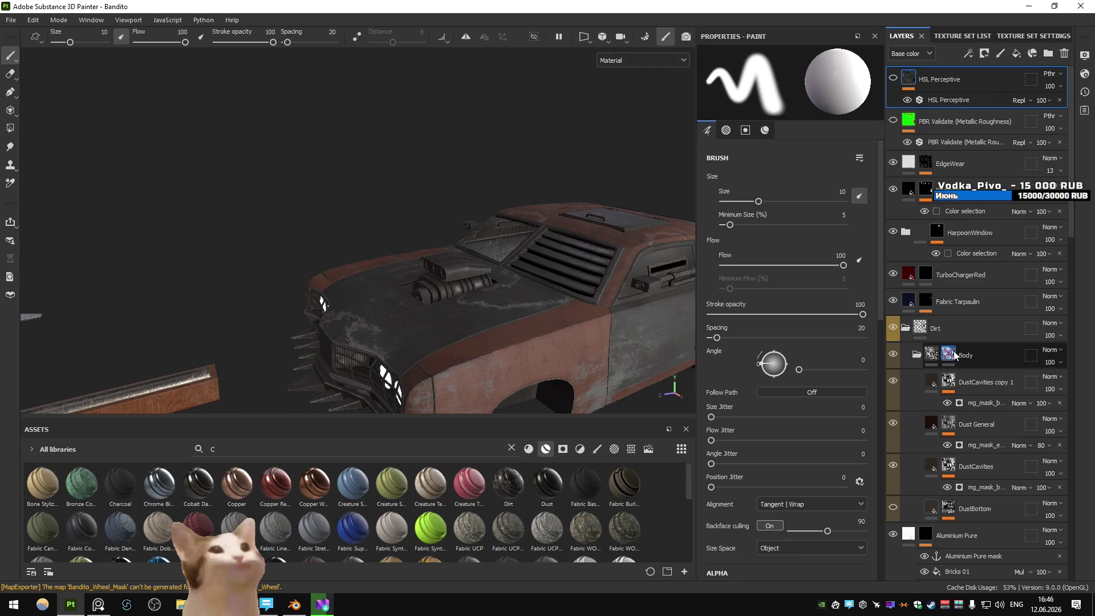
- Select Fill layer 8's Dirt mask and show its Dirt generator parameters
scroll(985, 351, "down", 5)
left_click(988, 378)
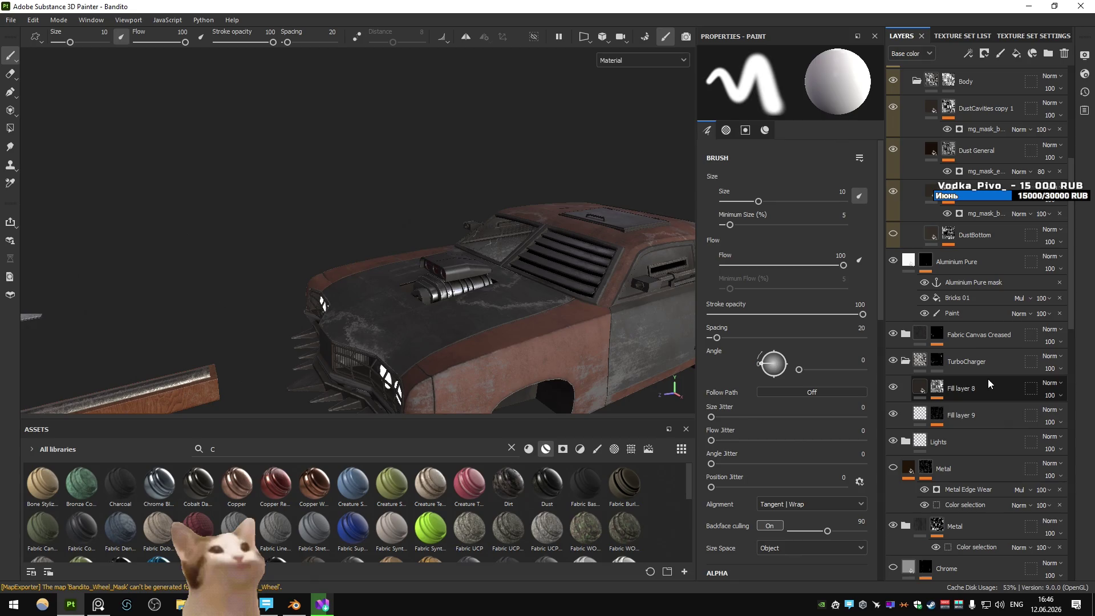
key("4")
left_click(959, 410)
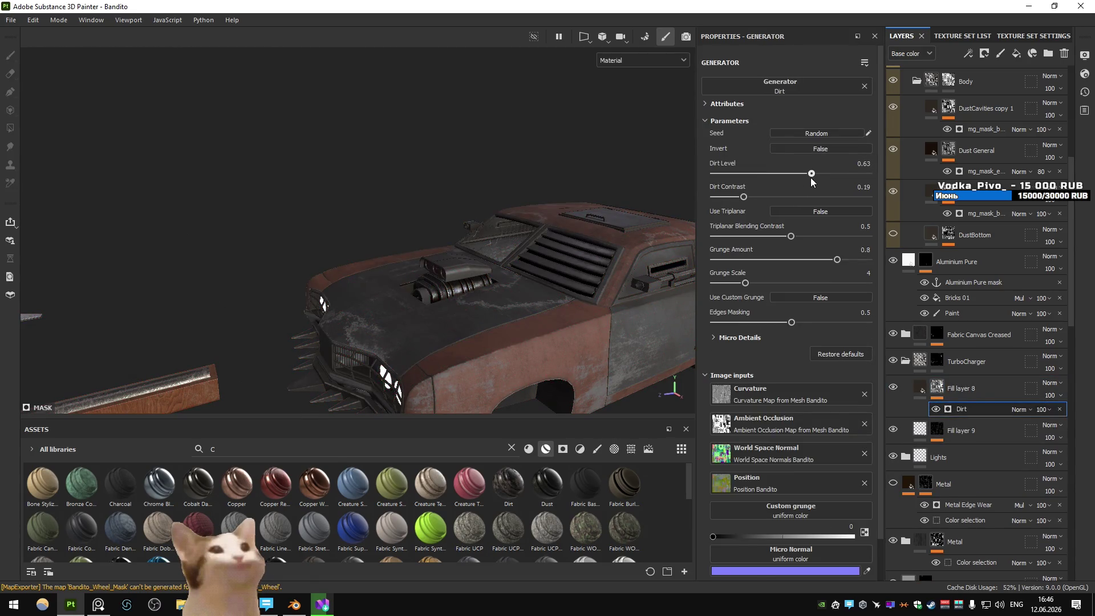
- Lower Fill layer 8's Dirt Level from 0.63 to 0.62
left_click_drag(811, 177, 809, 178)
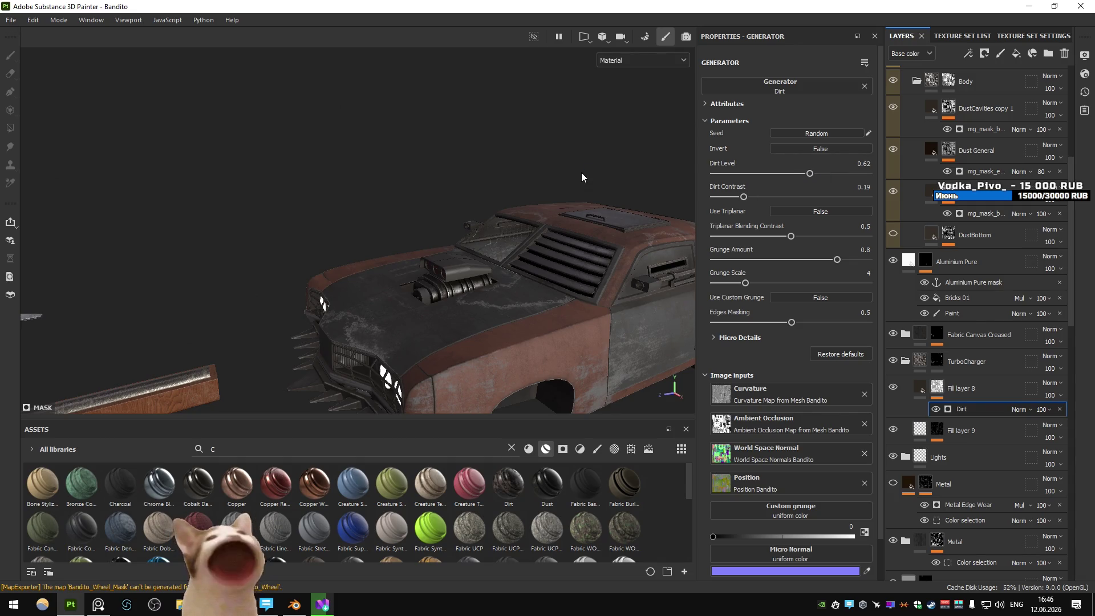
scroll(491, 207, "up", 3)
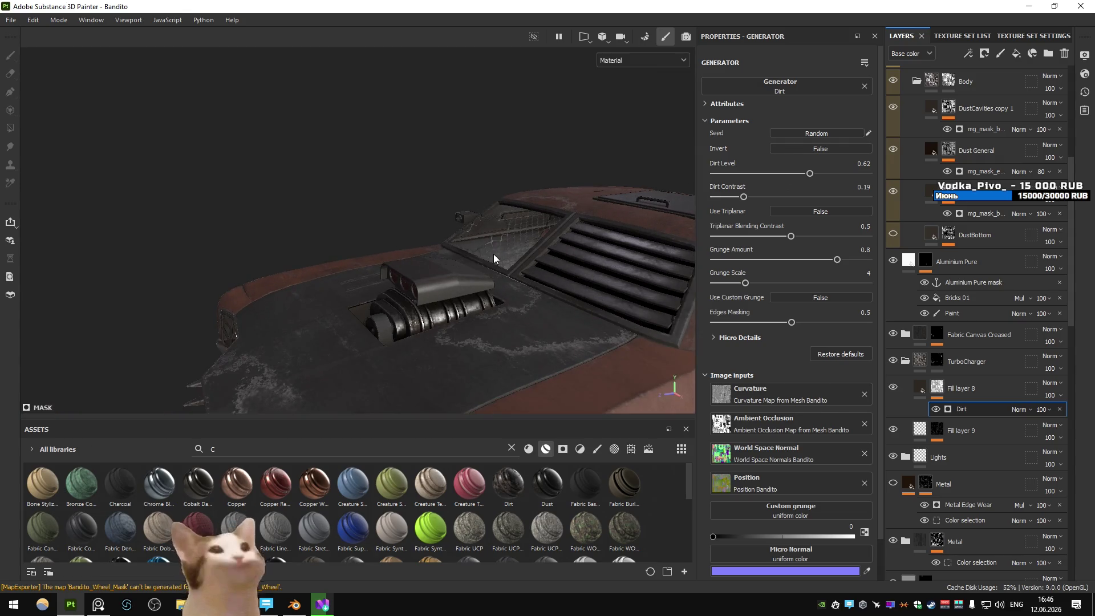
scroll(494, 254, "down", 3)
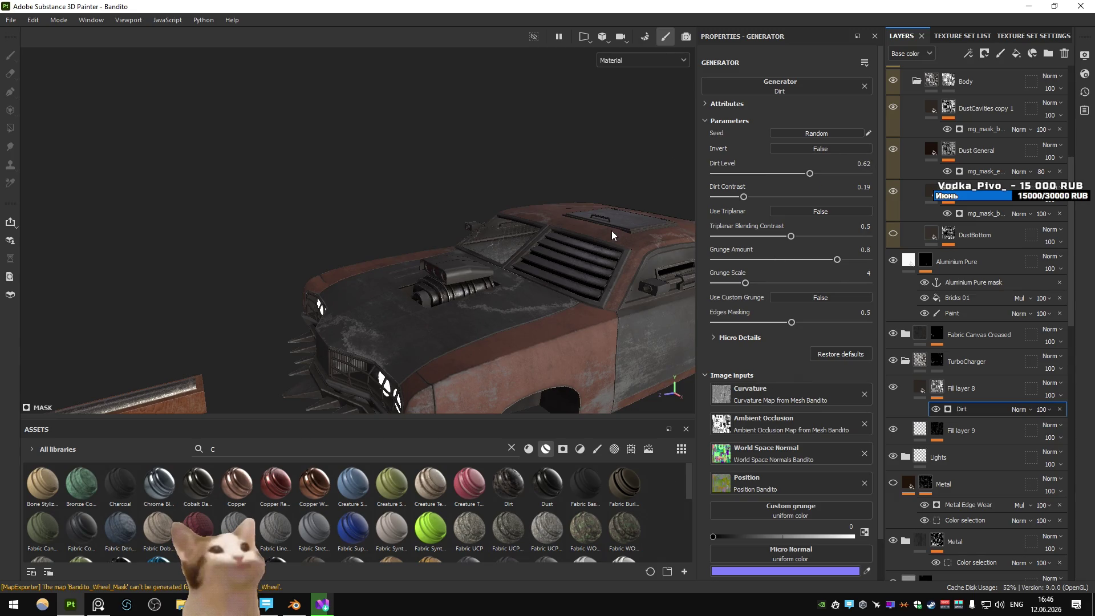
- Export only the Bandito texture set's maps, leaving Bandito_Wheel out of the export
key("ctrl+shift+e")
left_click(269, 187)
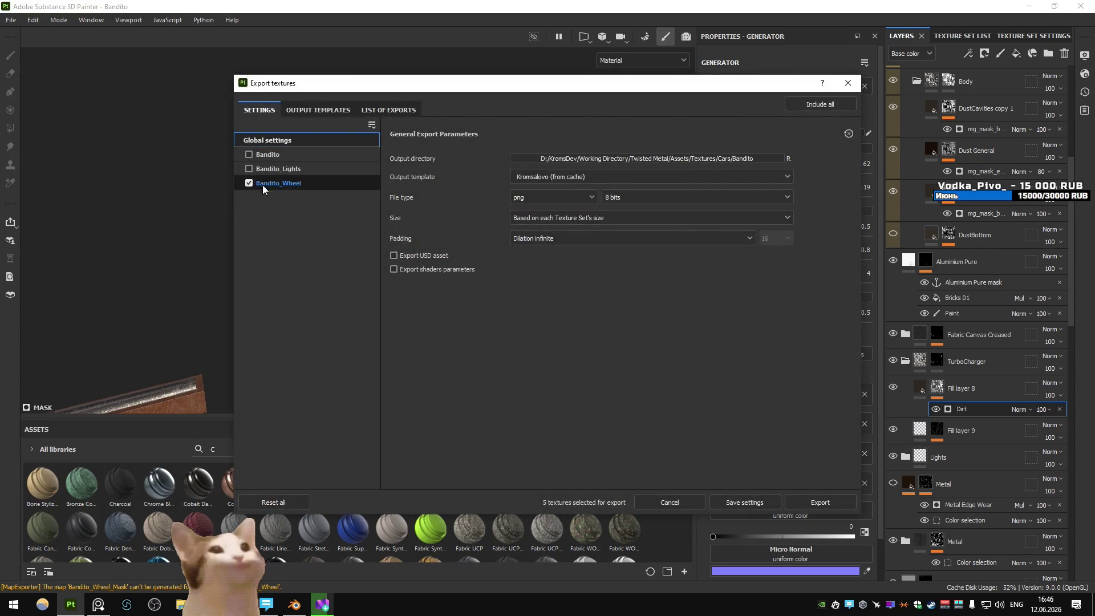
left_click(268, 188)
left_click(265, 155)
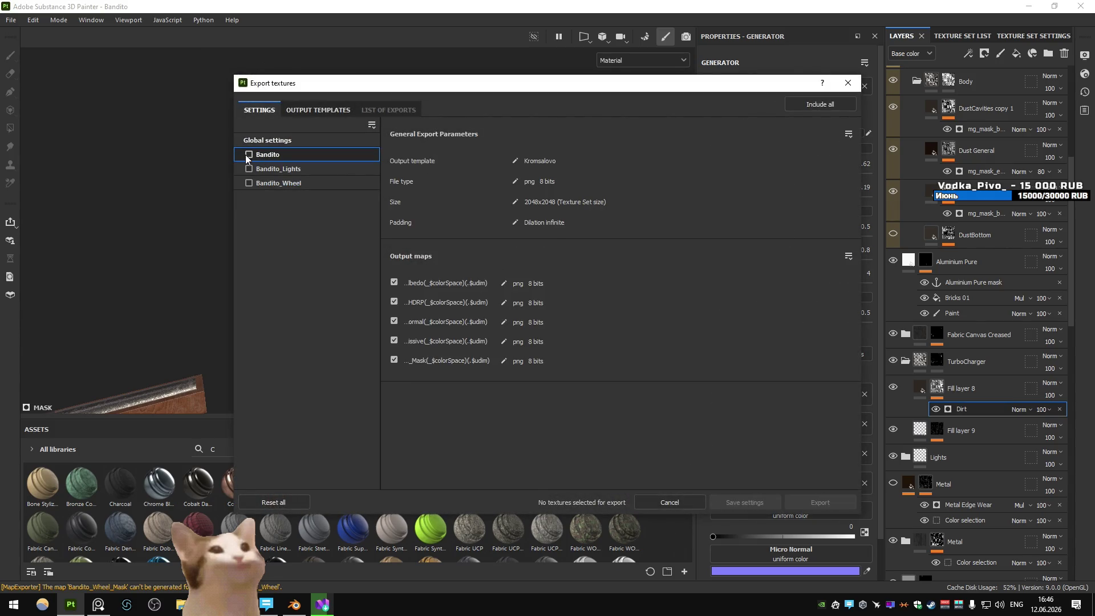
left_click(248, 155)
left_click(824, 503)
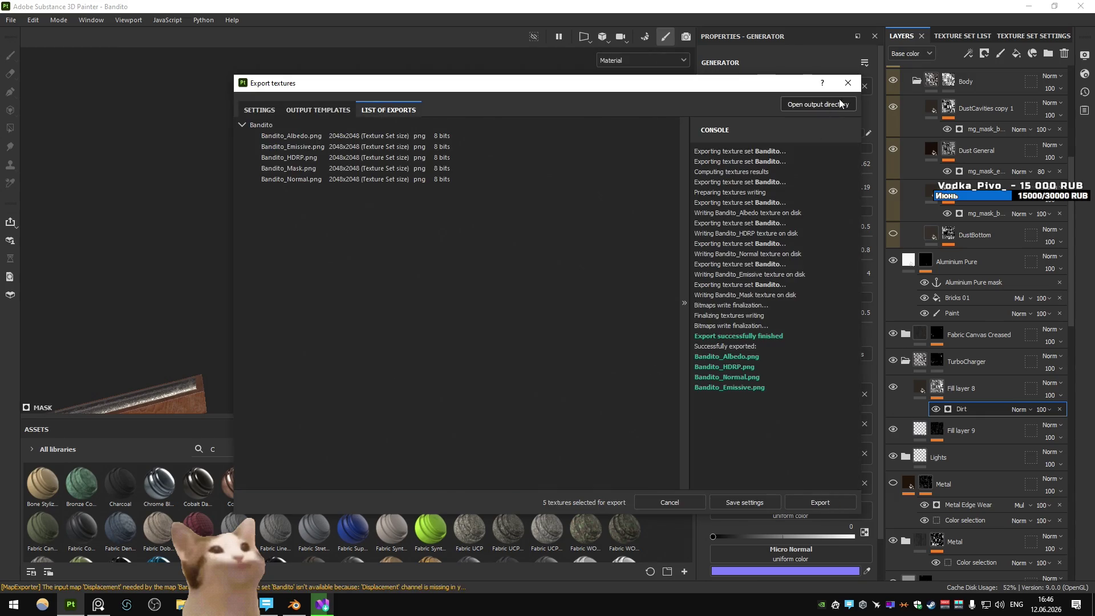
key("Escape")
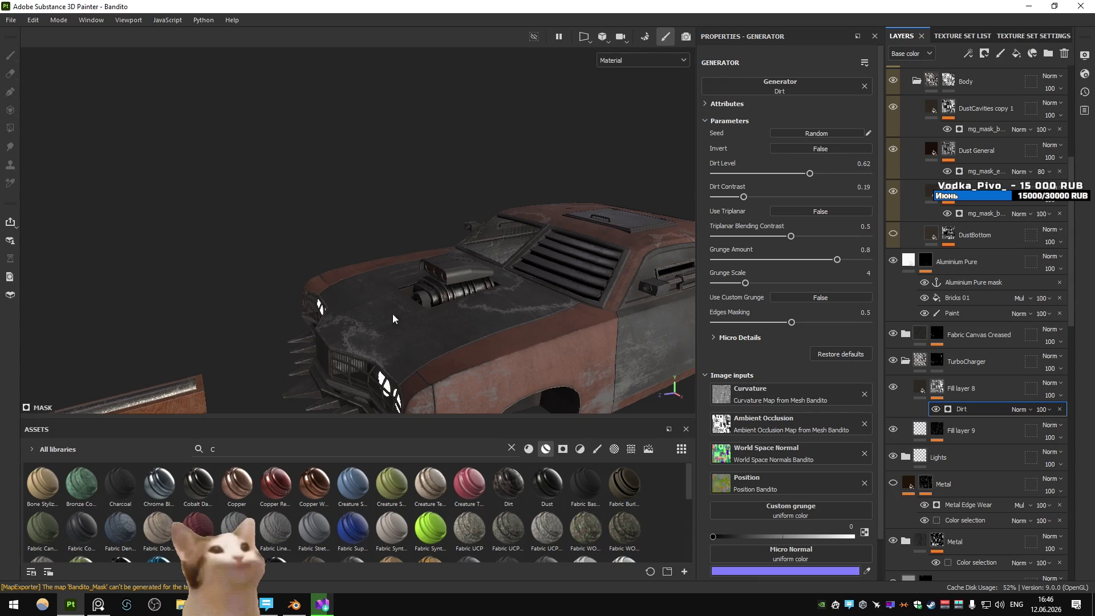
key("alt+Tab")
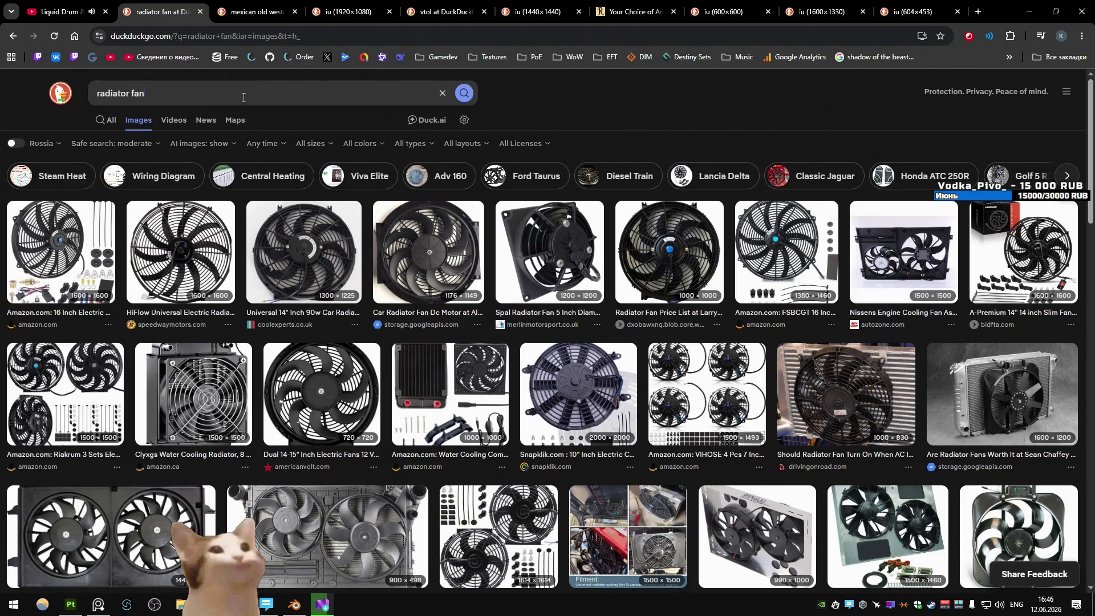
- Replace the radiator fan query with an image search for 'musge car super charger'
left_click(243, 98)
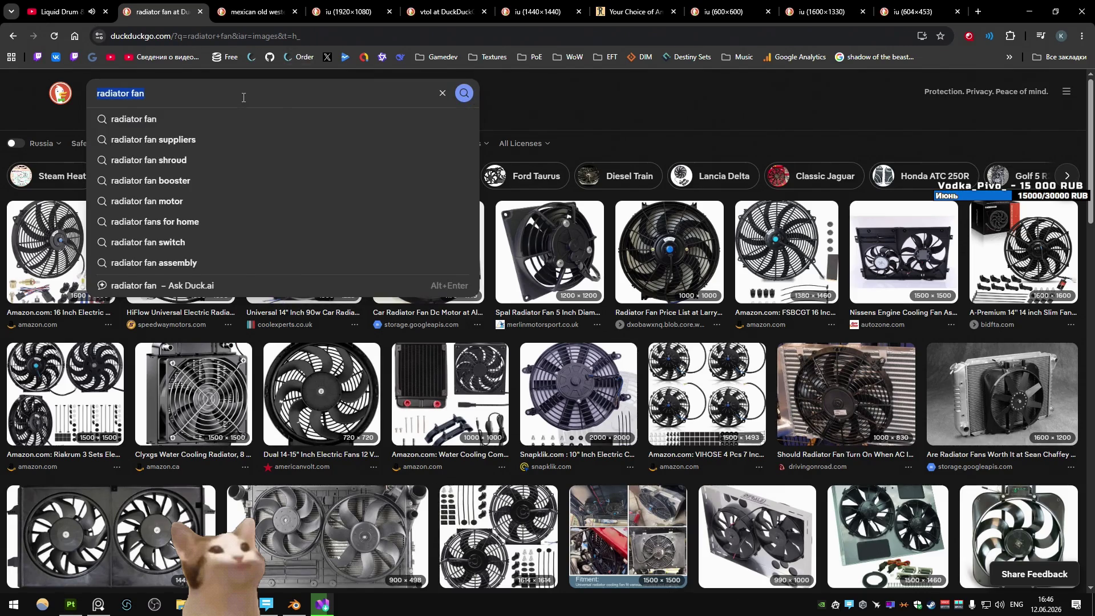
type("musge car super cha")
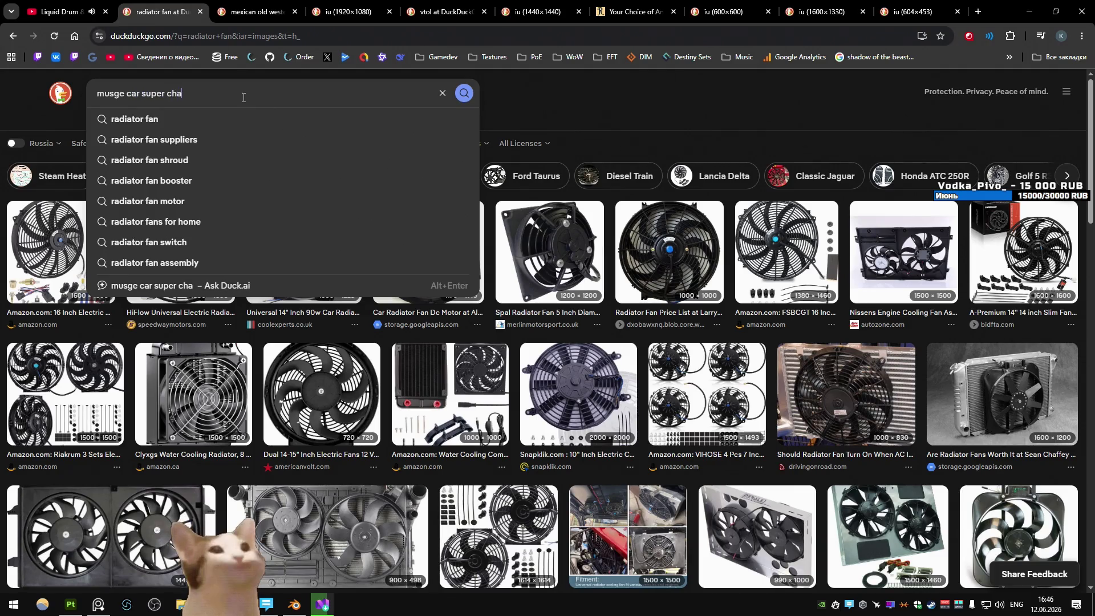
type("rger")
key("Return")
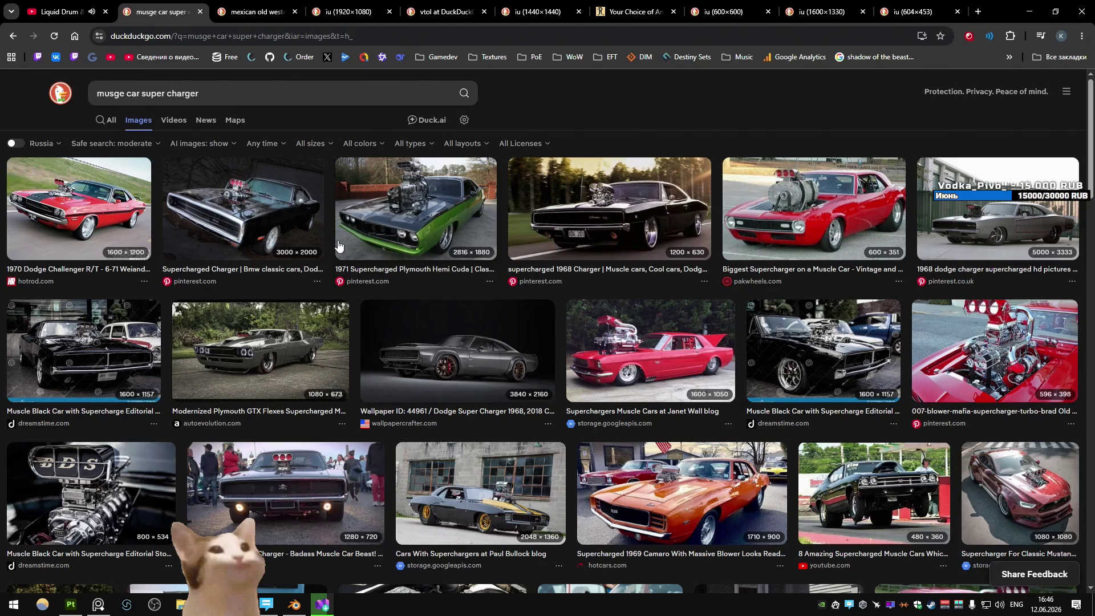
- Preview the red 1970 Dodge Challenger and black supercharged Charger images
left_click(105, 196)
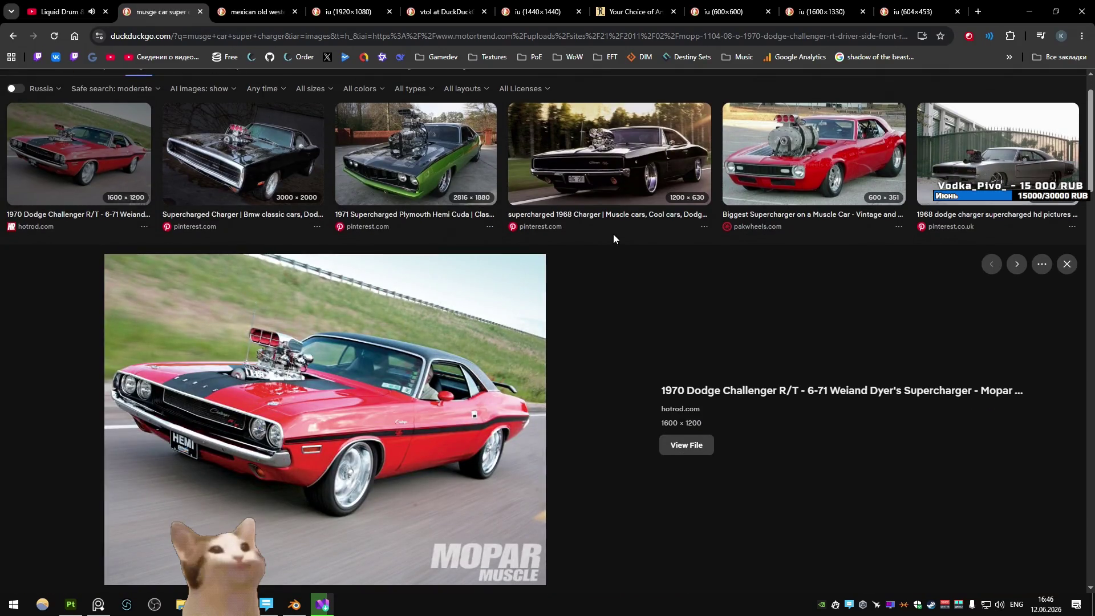
left_click(230, 194)
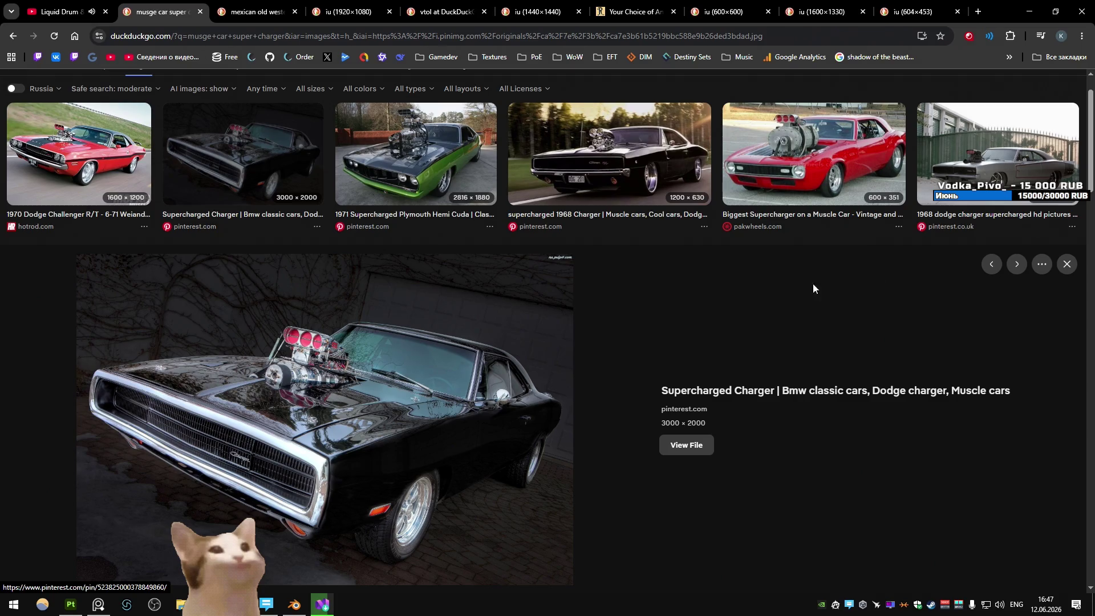
left_click(1068, 265)
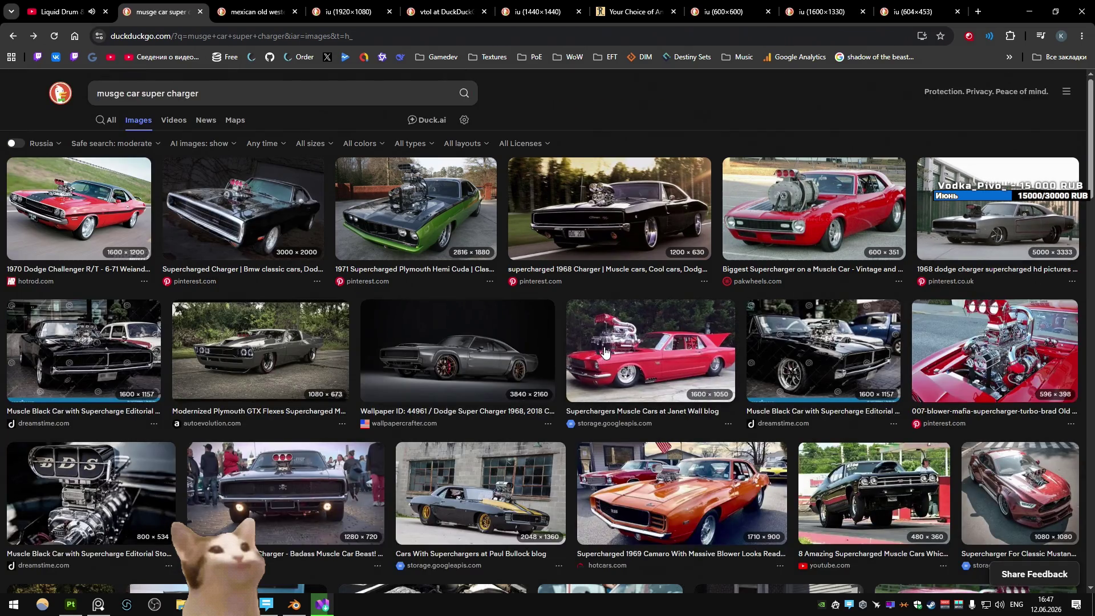